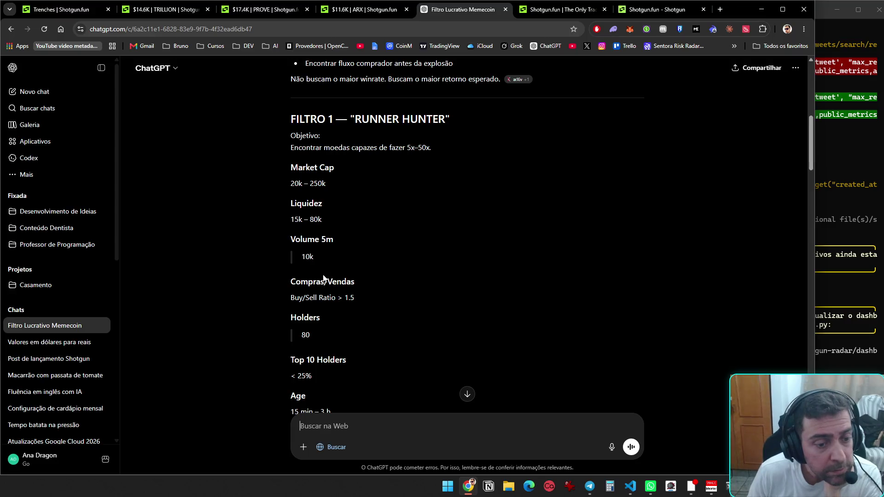
- Read through the memecoin filter chat, then detach it into its own window beside Shotgun.fun
scroll(325, 305, down, 3)
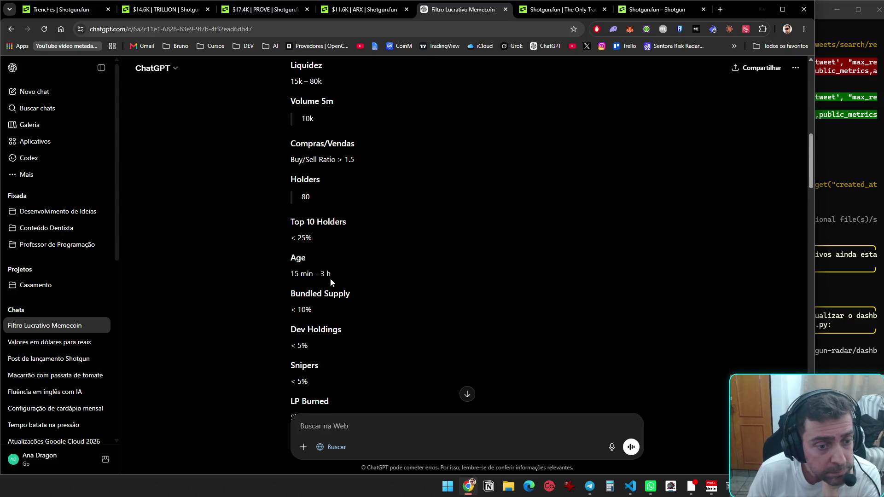
scroll(331, 282, down, 3)
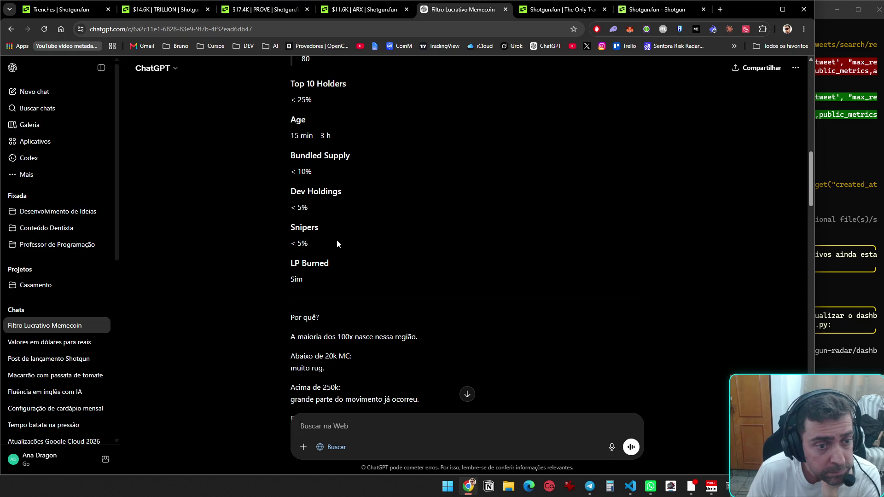
scroll(353, 265, down, 1)
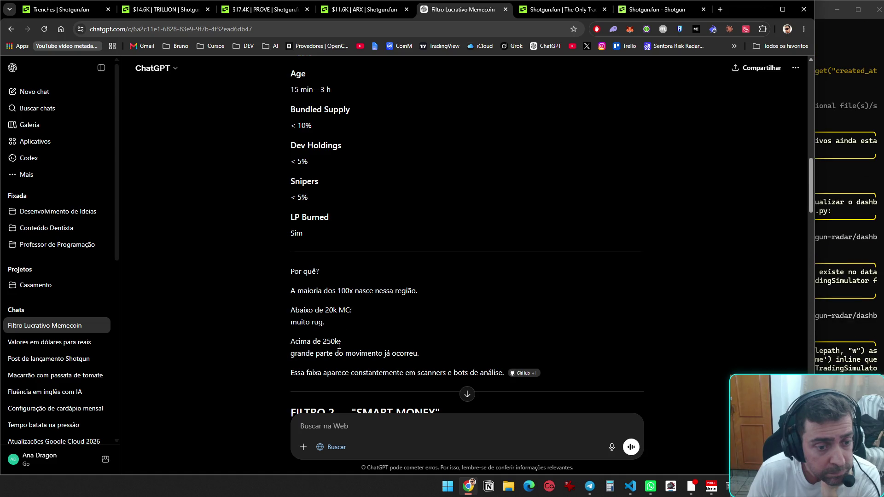
scroll(390, 339, down, 2)
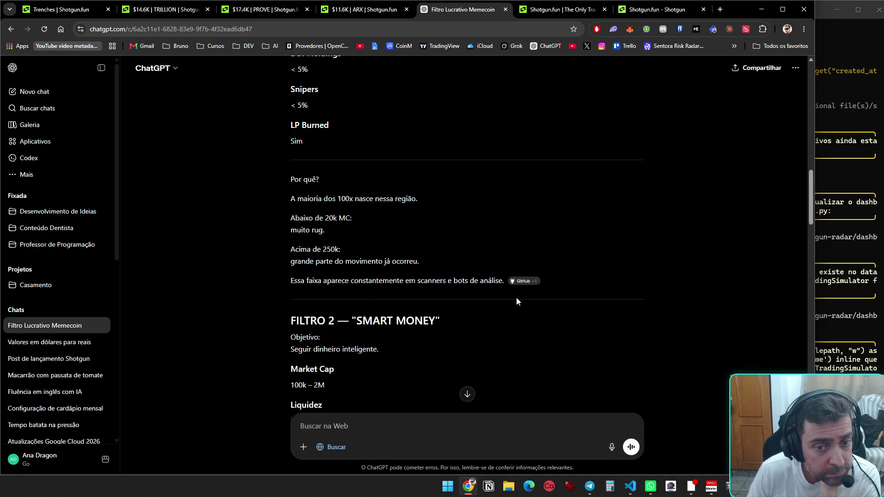
scroll(497, 296, down, 3)
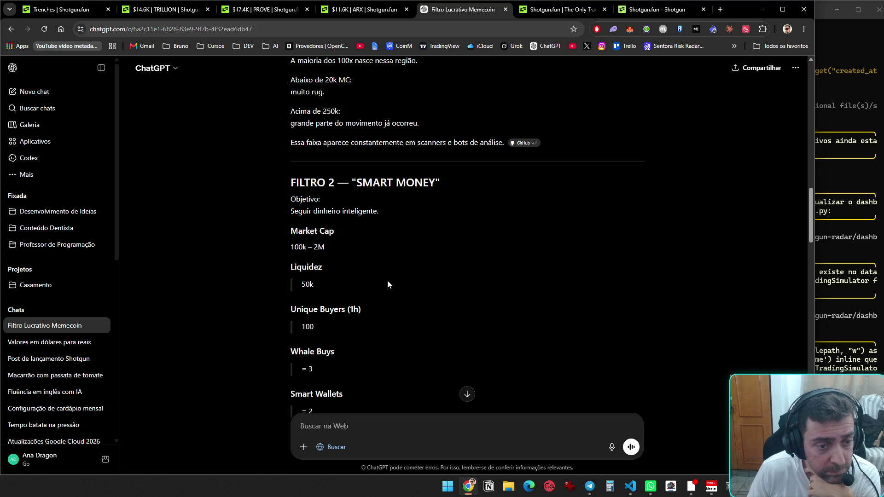
scroll(366, 289, down, 2)
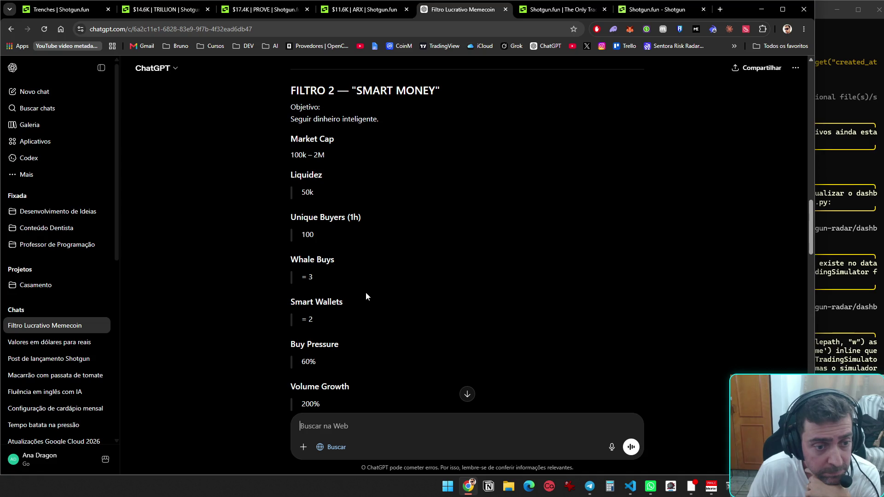
scroll(366, 292, down, 3)
scroll(366, 292, down, 7)
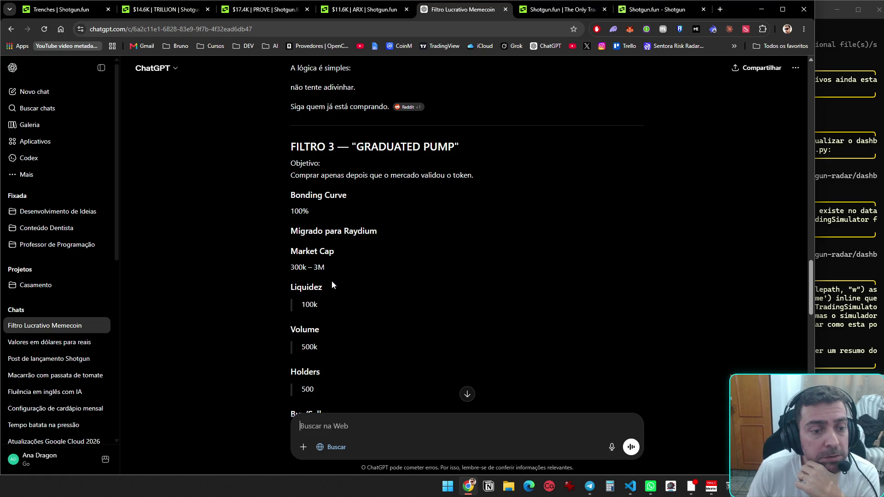
scroll(330, 297, down, 2)
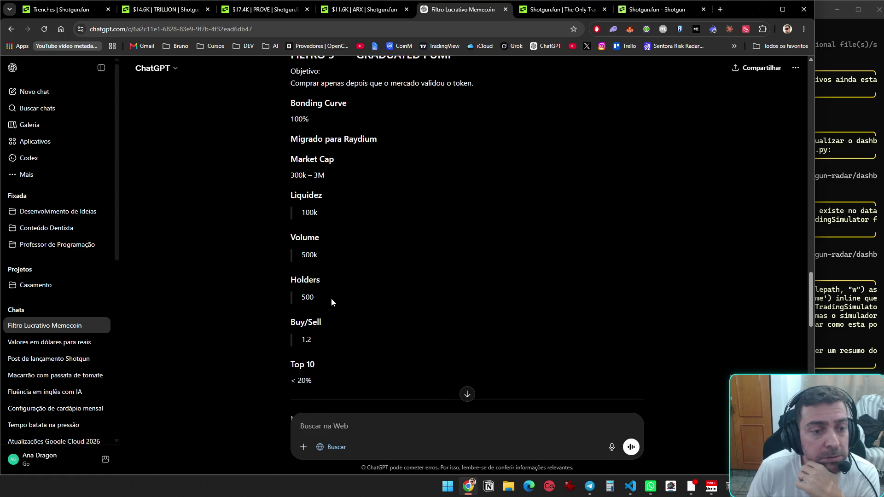
scroll(332, 302, down, 3)
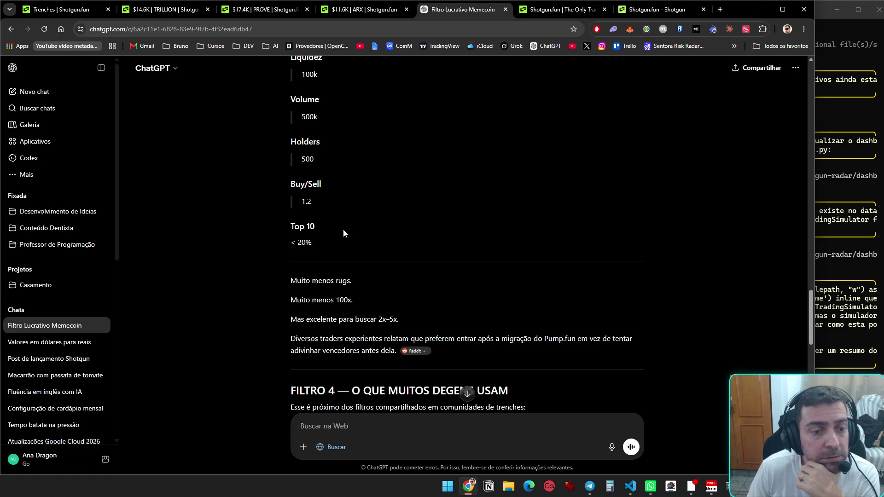
scroll(344, 229, down, 3)
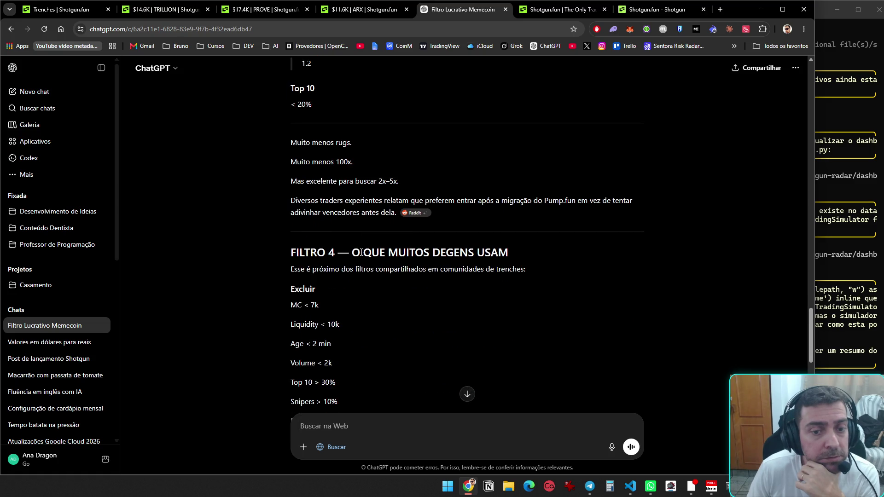
scroll(372, 268, down, 2)
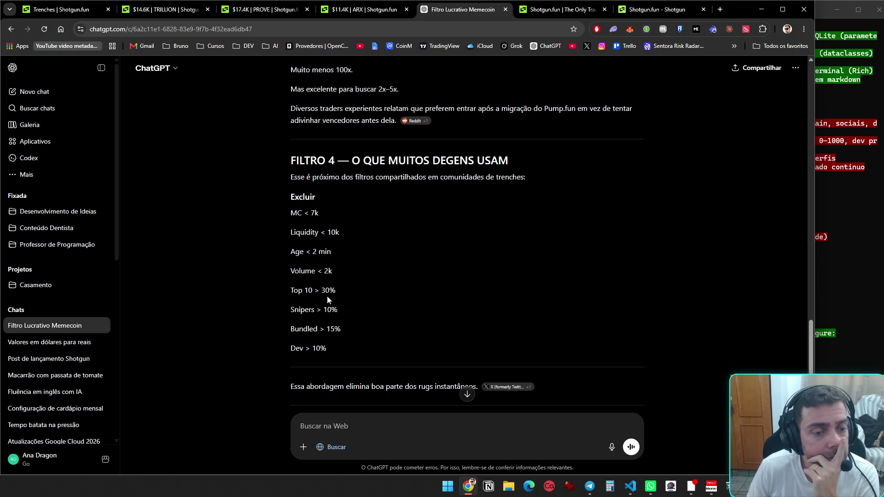
scroll(333, 316, down, 3)
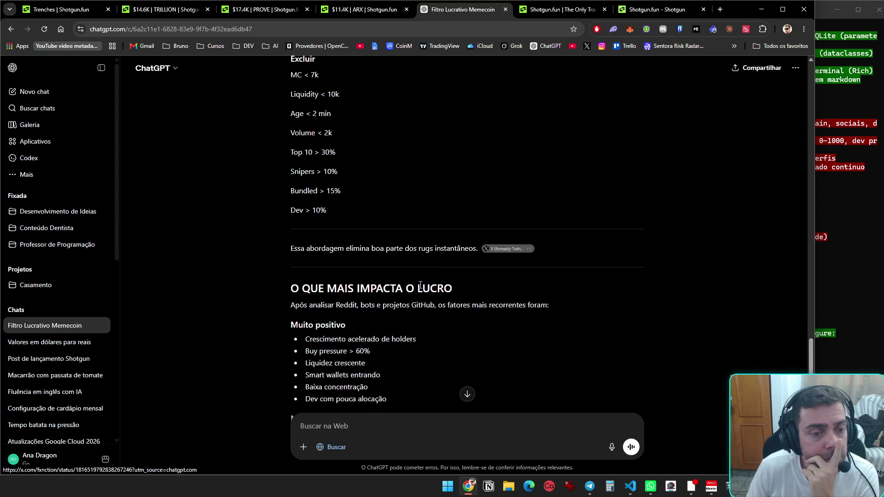
scroll(423, 284, down, 3)
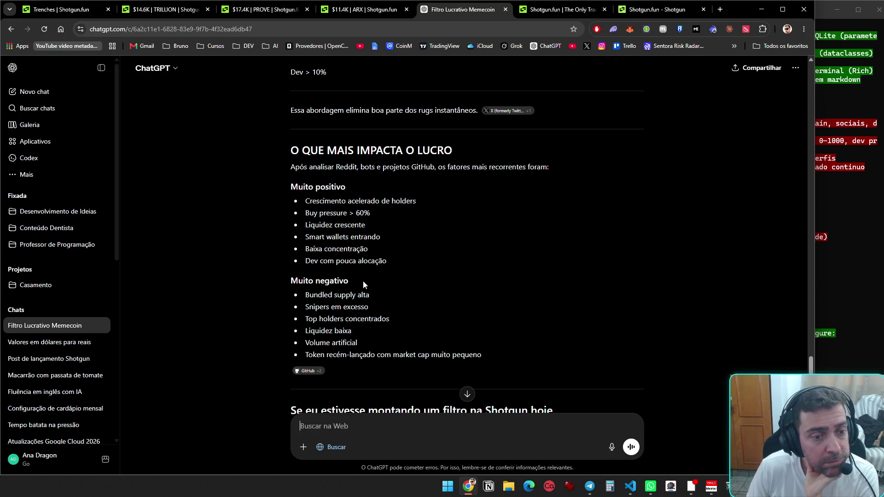
scroll(363, 283, down, 3)
scroll(363, 295, down, 4)
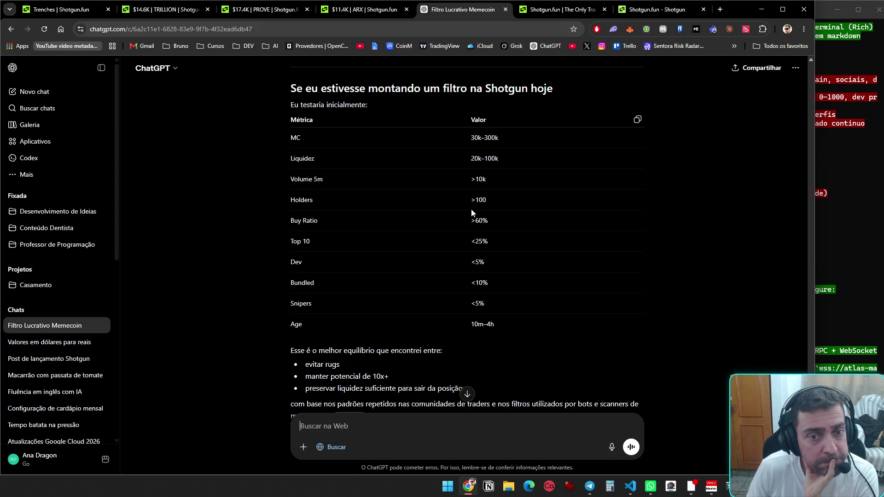
scroll(479, 244, down, 1)
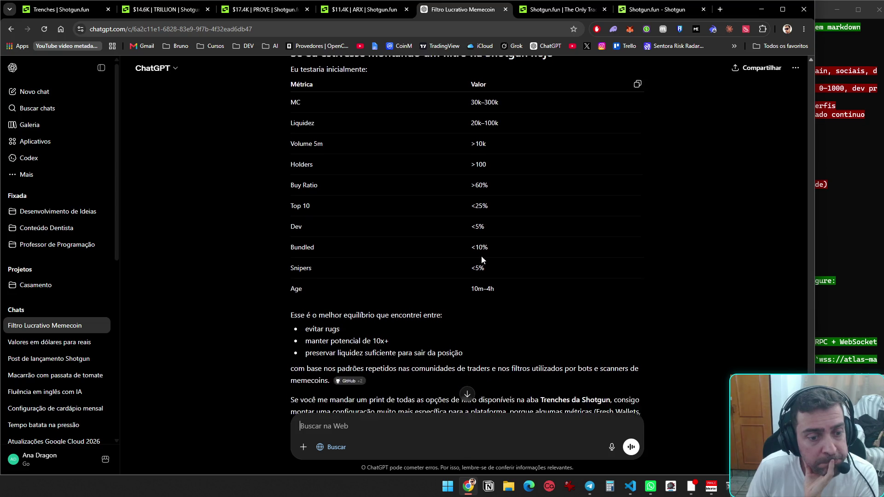
scroll(483, 259, down, 1)
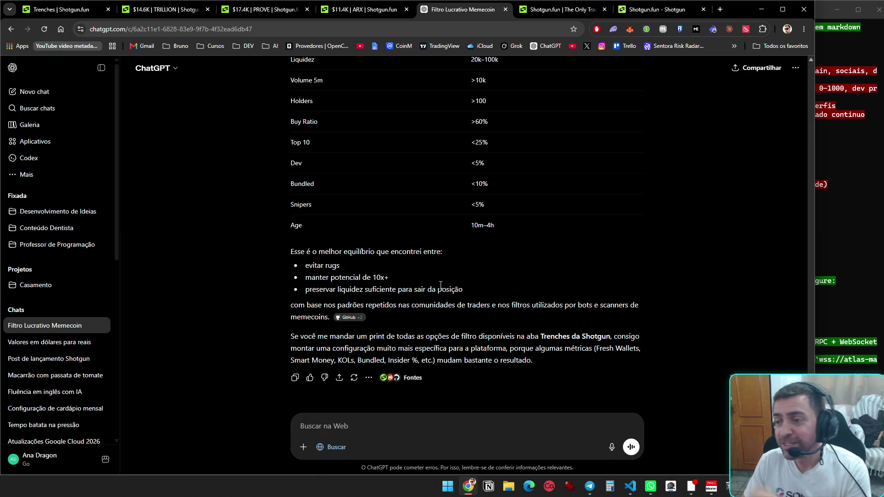
scroll(450, 284, up, 4)
scroll(448, 302, down, 1)
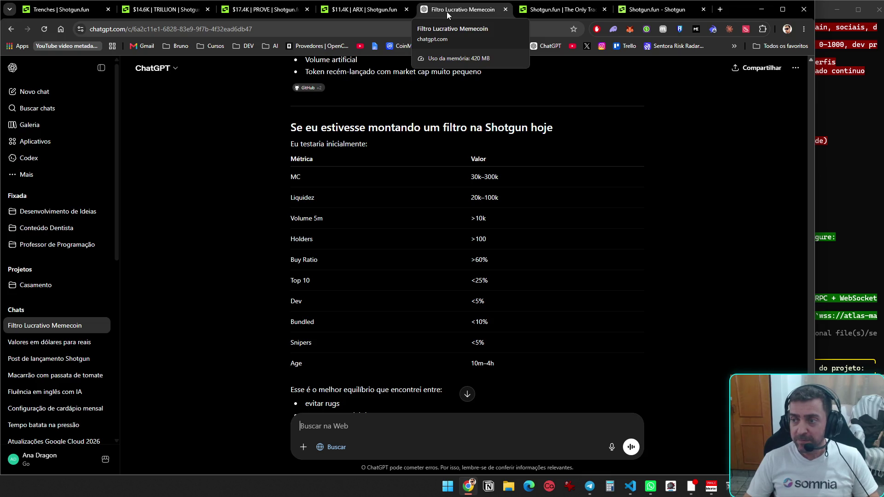
mouse_move(447, 12)
mouse_down()
mouse_move(446, 32)
mouse_move(465, 56)
mouse_up()
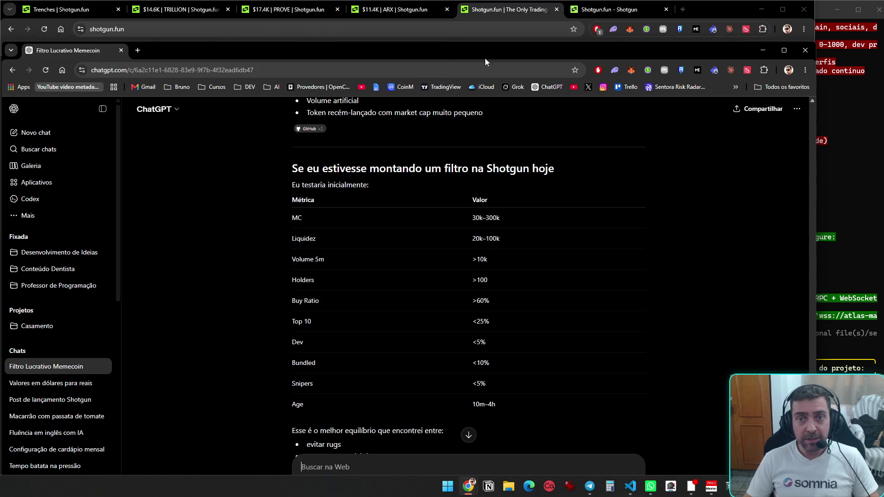
mouse_move(678, 54)
mouse_down()
mouse_move(672, 10)
mouse_move(798, 36)
mouse_move(767, 31)
mouse_up()
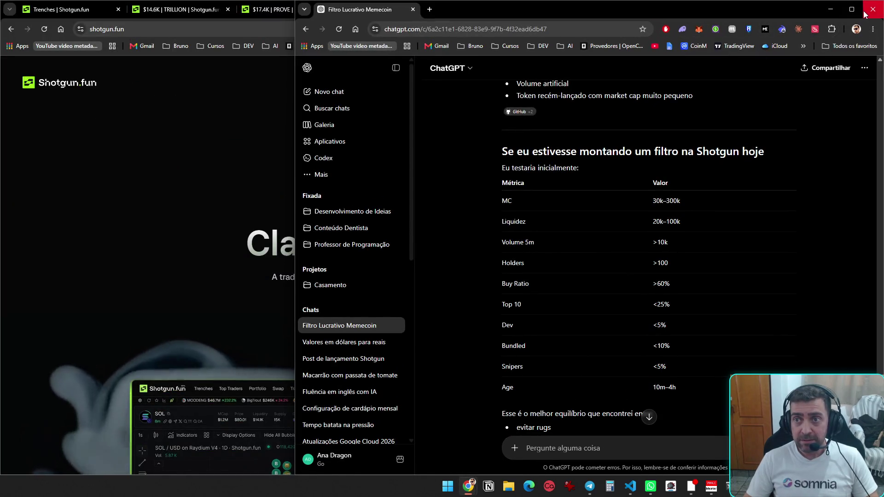
- Copy the chat's URL, close its window, and close Docker Desktop and Casterlabs
key(ctrl+l)
key(BackSpace)
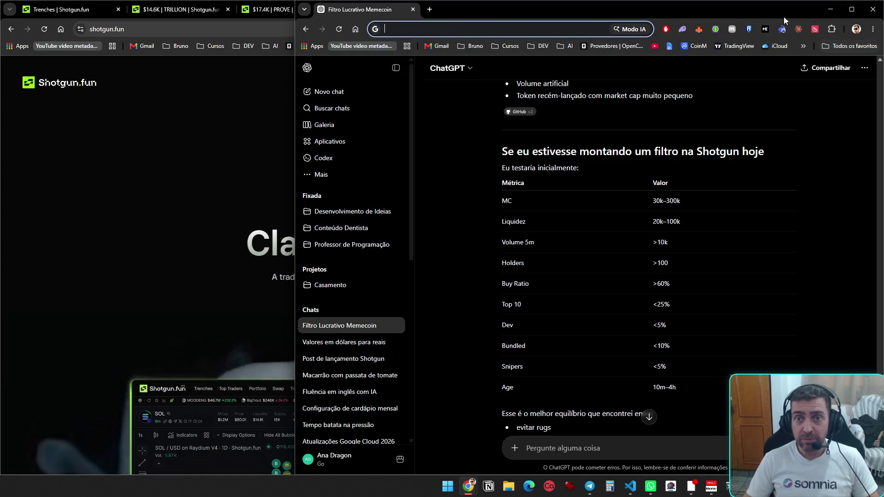
click(873, 9)
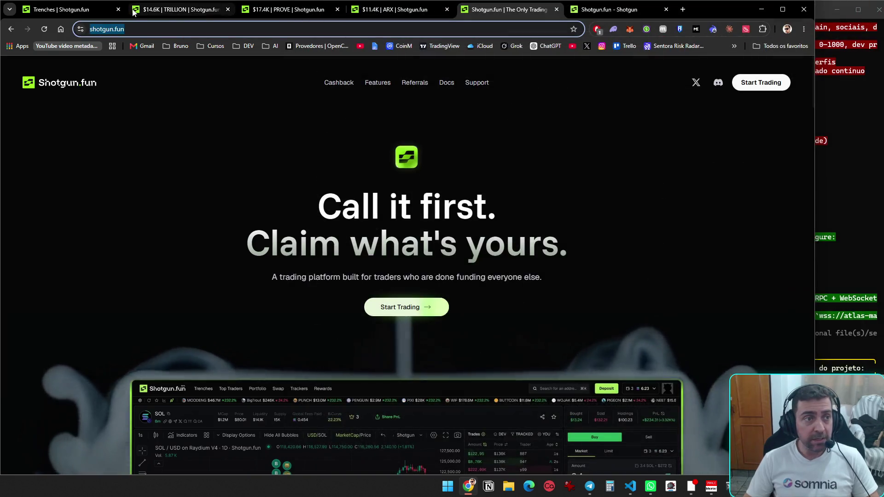
key(ctrl+super+Right)
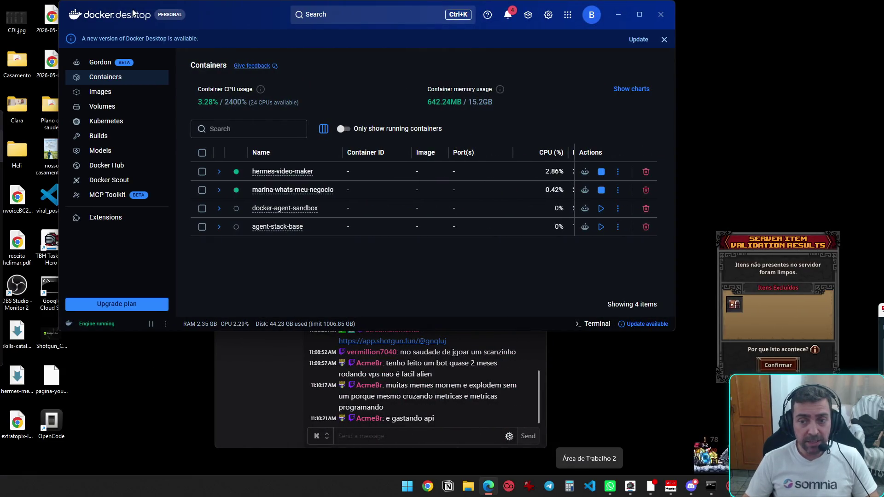
click(661, 14)
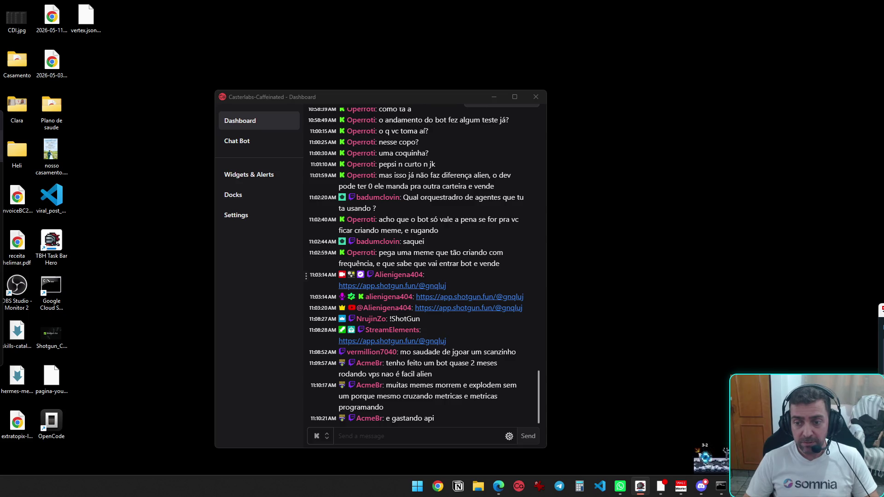
click(536, 97)
- Load the copied chat URL in a new Chrome window and shotgun.fun in a second tab
click(449, 487)
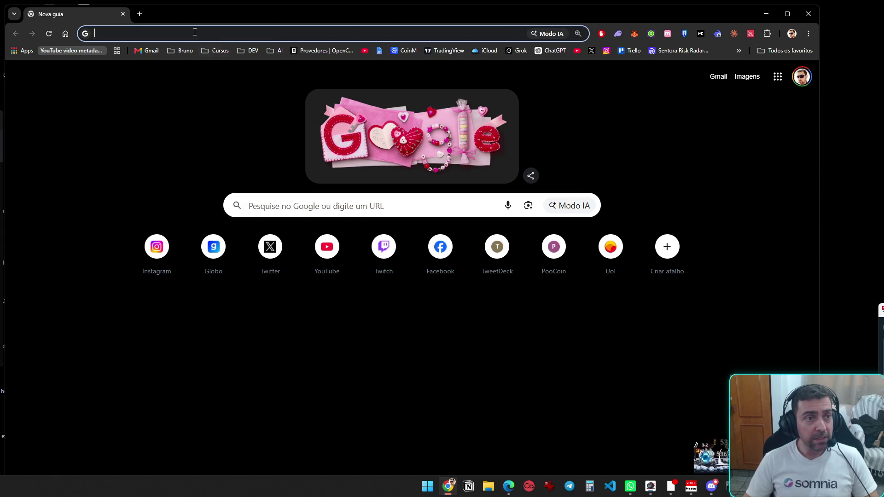
click(195, 31)
text(https://chatgpt.com/c/6a2c11e1-6828-83e9-9f7b-4f32ead6db47)
key(Return)
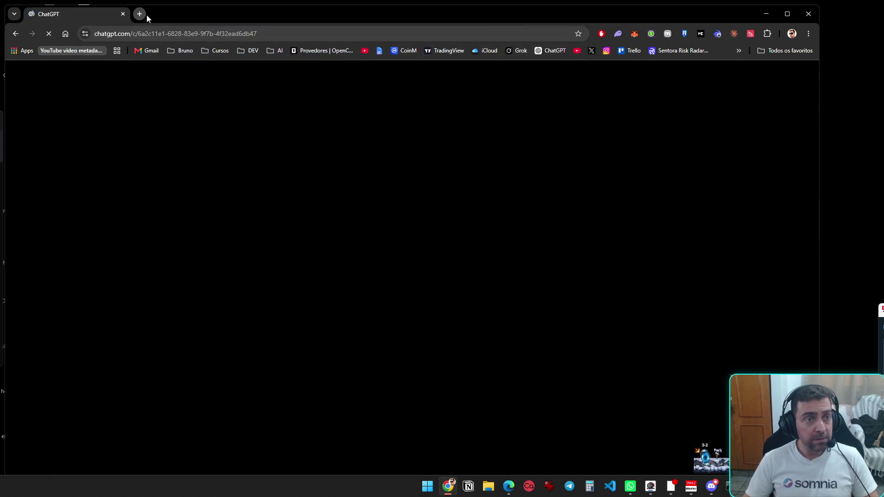
click(140, 15)
text(sho)
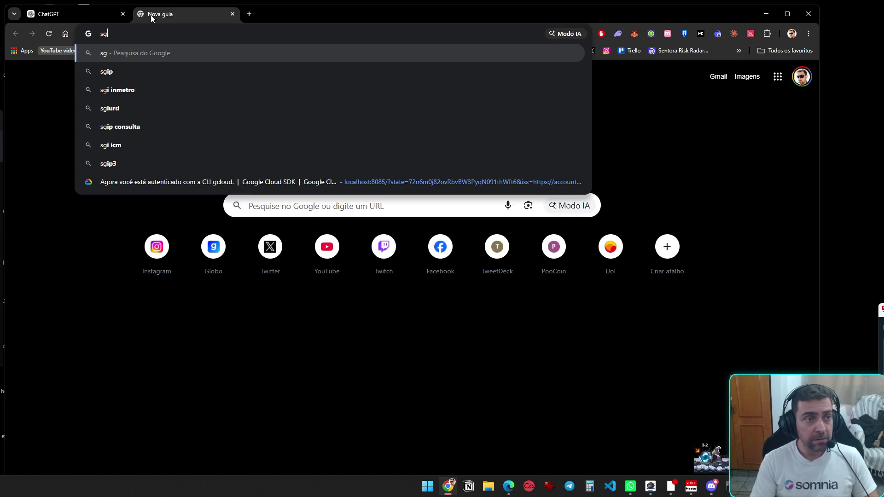
key(Return)
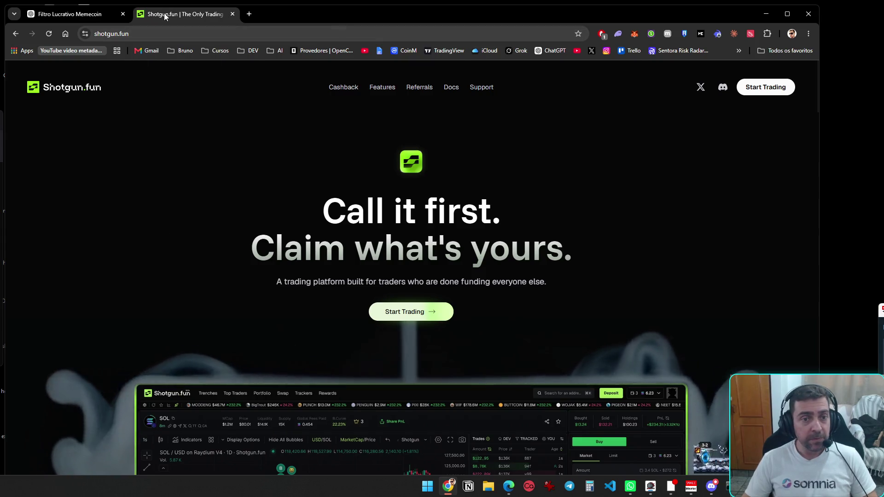
- Open the Trenches page in its own window and snap it and the chat window into layout zones
click(765, 87)
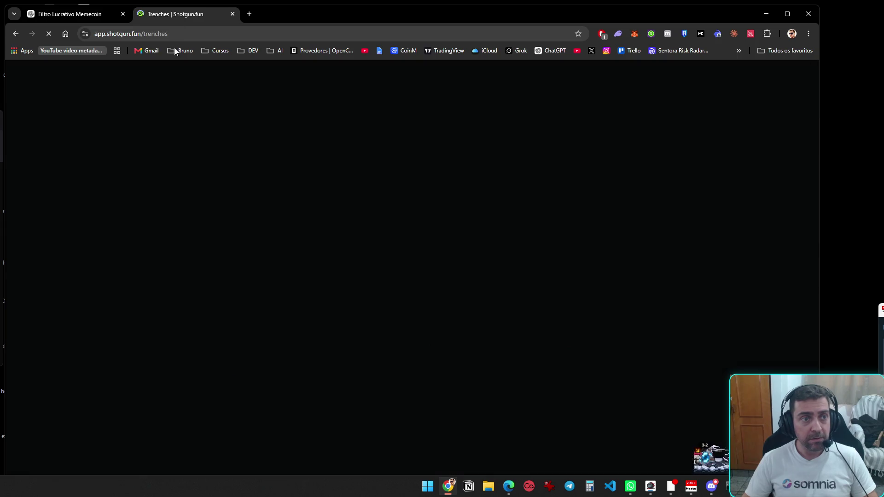
drag(203, 14, 213, 29)
click(214, 29)
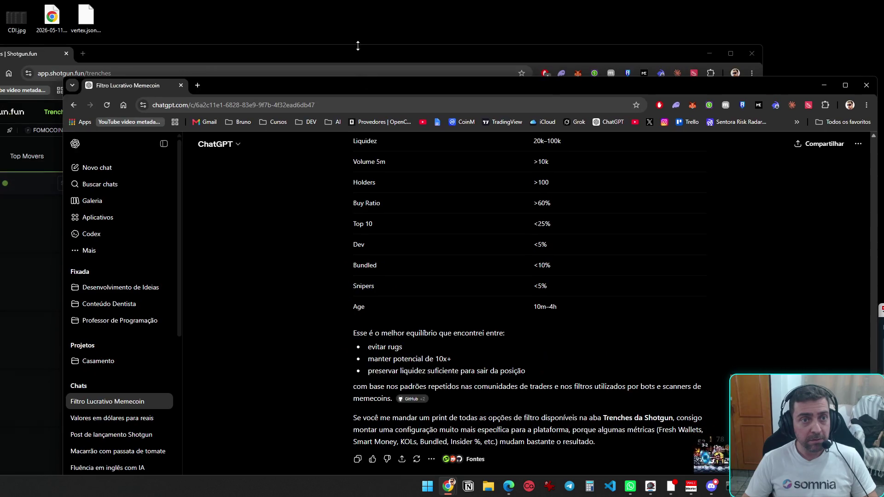
mouse_move(421, 87)
mouse_down()
mouse_move(722, 9)
mouse_move(803, 34)
mouse_move(761, 33)
mouse_up()
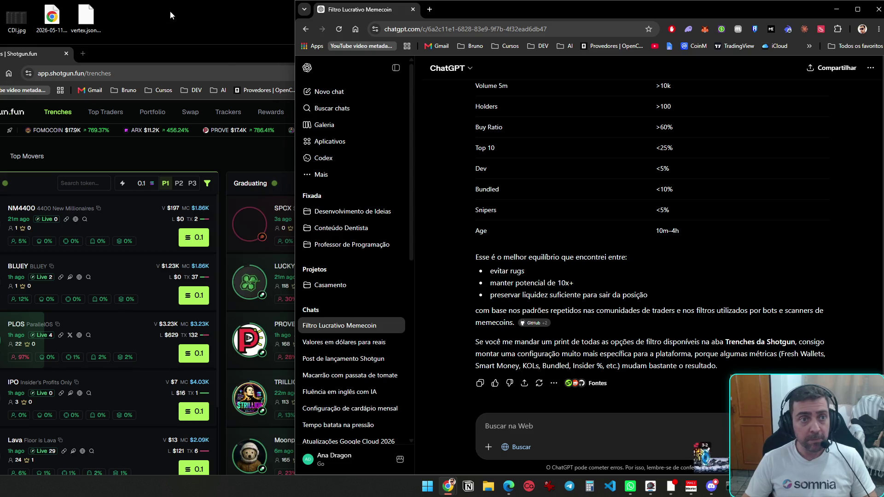
mouse_move(228, 57)
mouse_down()
mouse_move(255, 87)
mouse_move(571, 10)
mouse_move(560, 37)
mouse_up()
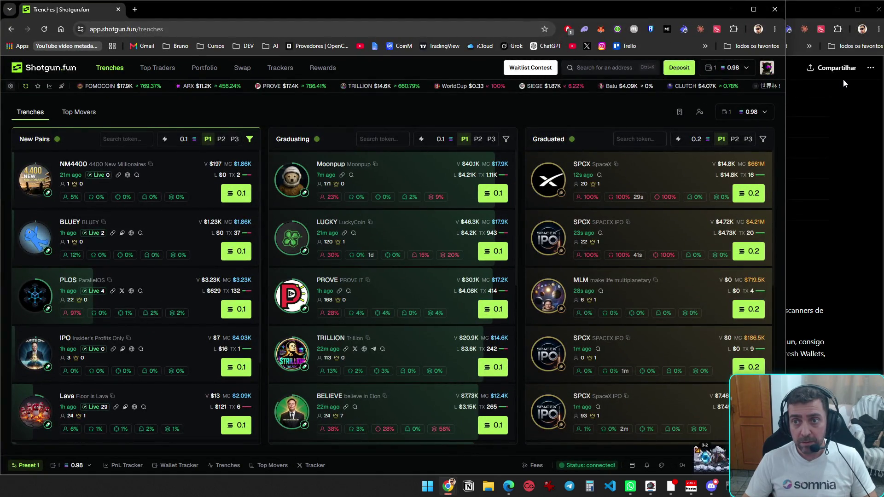
- Narrow ChatGPT to the right and Shotgun to the left, then open the New Pairs filters
click(794, 68)
mouse_move(283, 89)
mouse_down()
mouse_move(545, 103)
mouse_move(657, 122)
mouse_move(645, 125)
mouse_up()
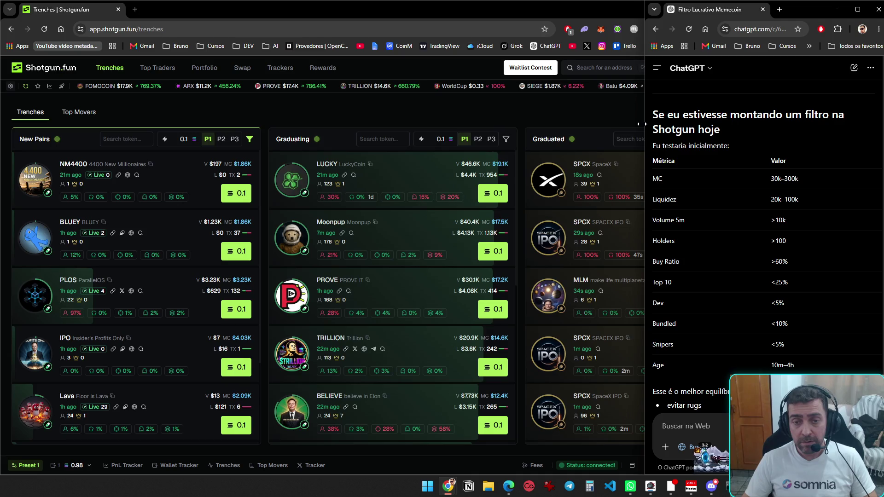
click(509, 108)
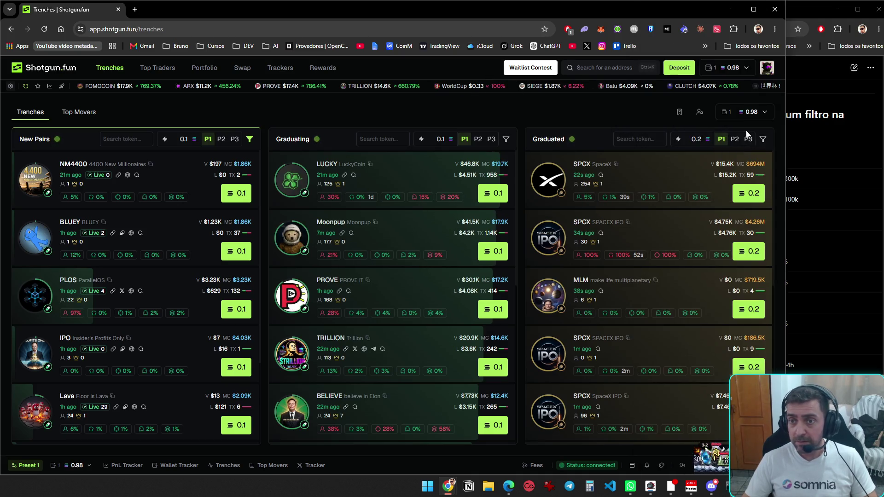
drag(783, 134, 645, 127)
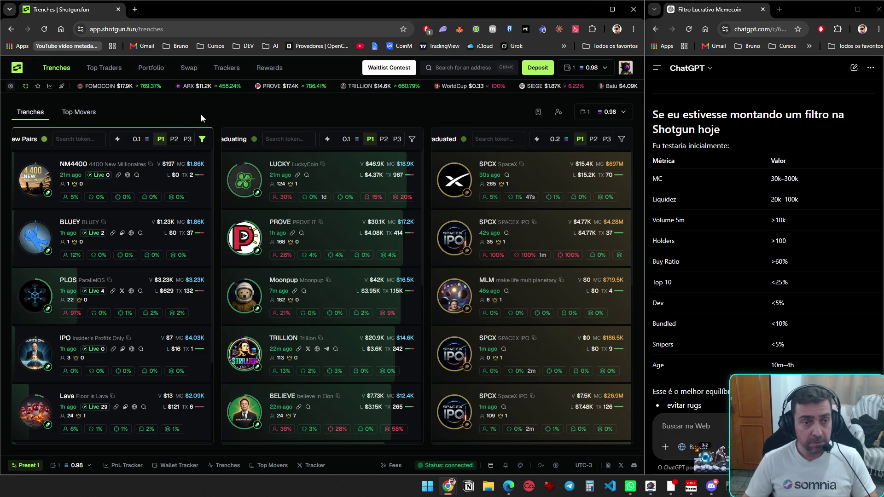
click(203, 139)
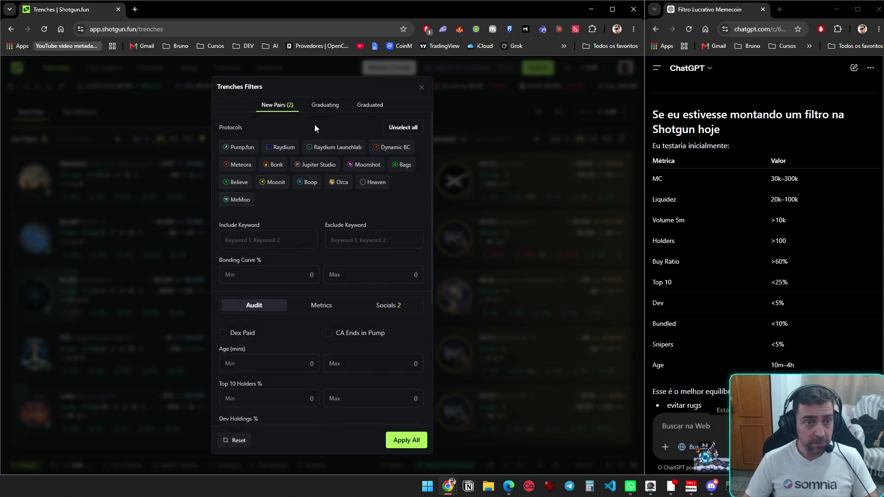
- Scroll the New Pairs Trenches Filters dialog and view its Metrics, then Audit options
scroll(749, 294, down, 4)
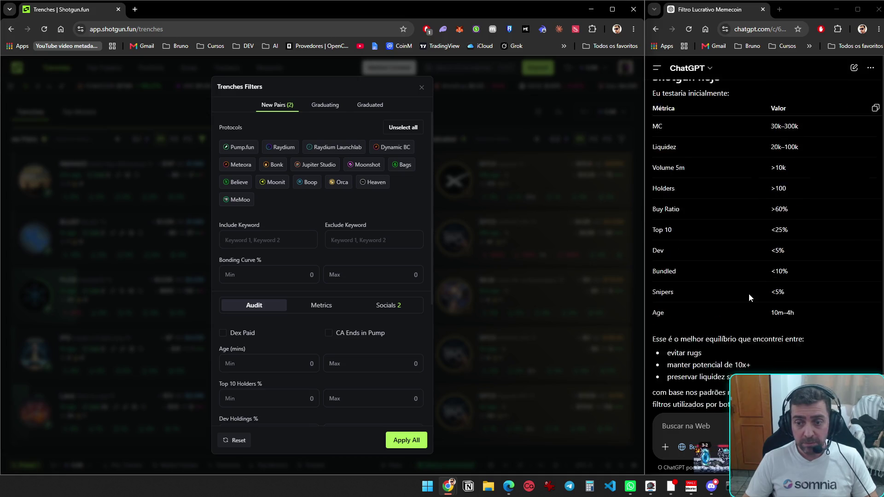
scroll(374, 244, down, 4)
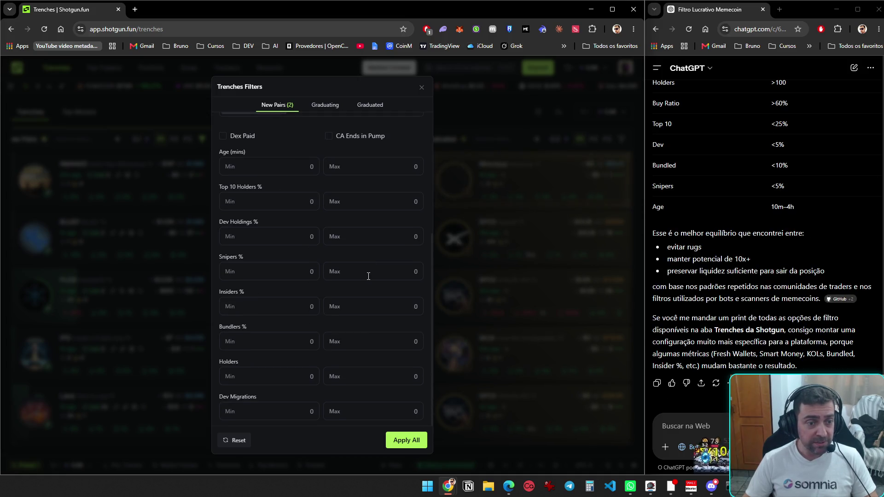
scroll(367, 286, up, 4)
scroll(367, 304, down, 4)
scroll(773, 325, up, 4)
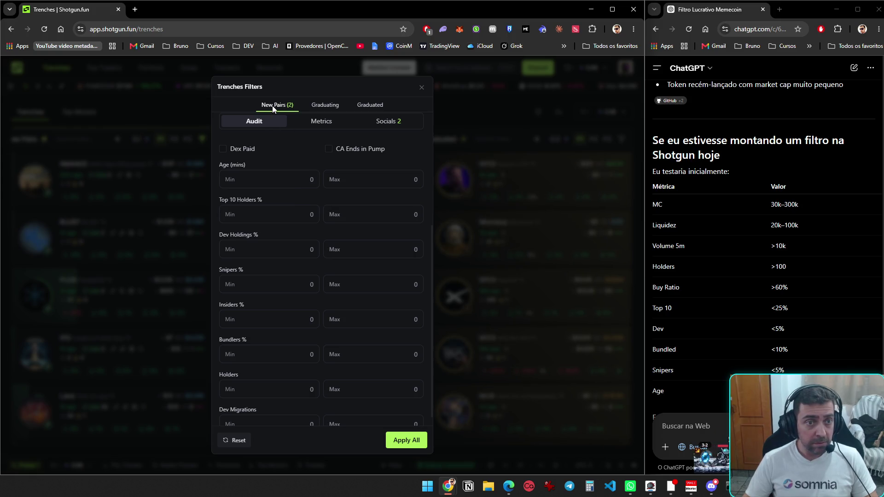
click(344, 124)
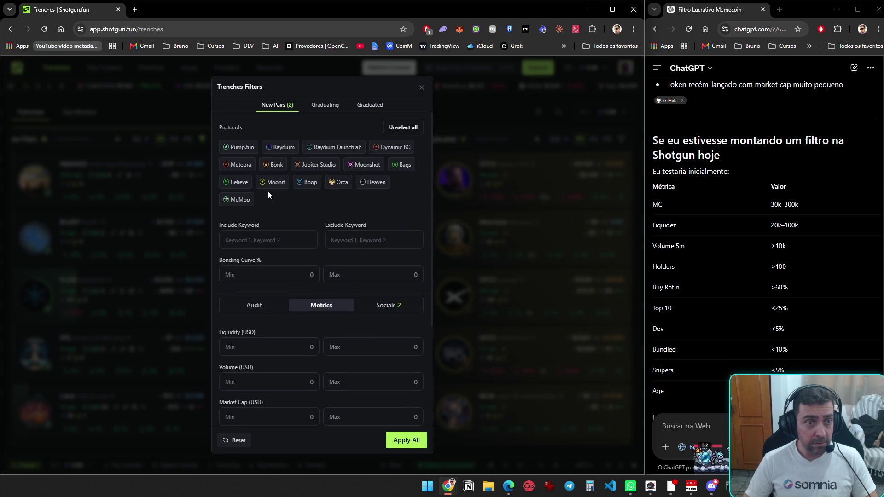
click(255, 311)
text(vou primeiro tentar o)
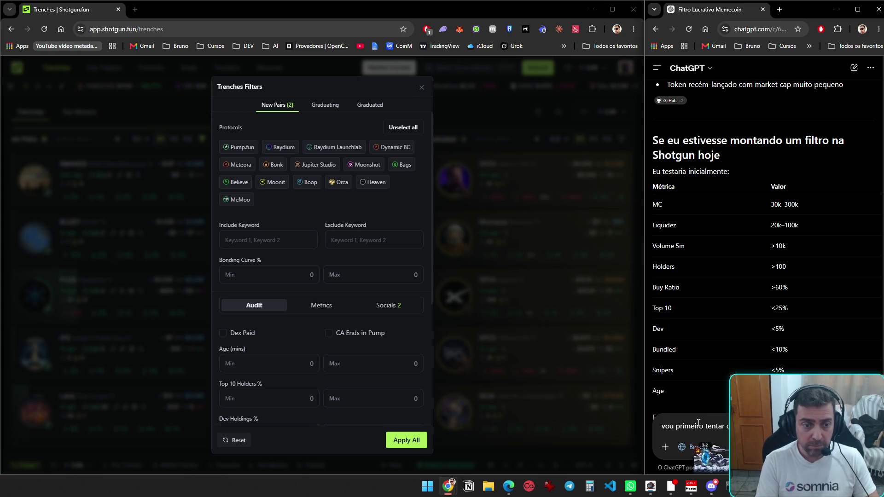
- Start a ChatGPT message 'filtros que tem na sh…' and paste a snip of the Trenches Filters dialog
text(filtros que tem na sh)
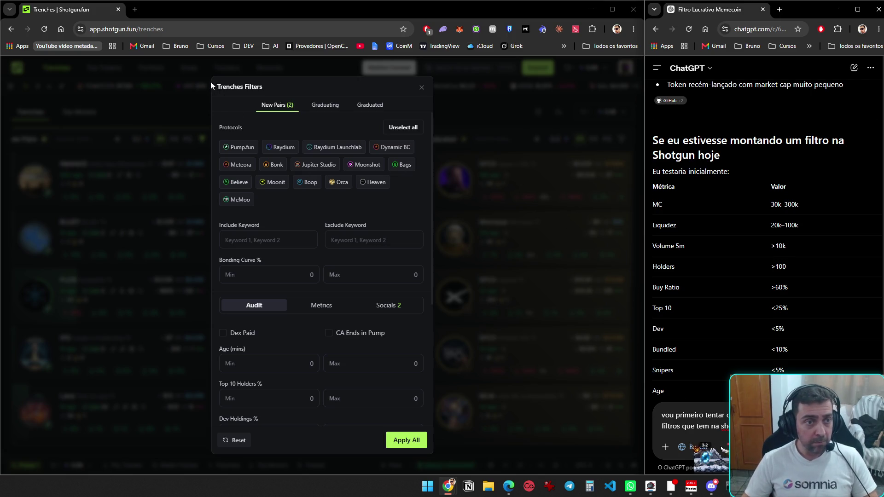
key(super+shift+s)
mouse_move(212, 80)
mouse_down()
mouse_move(283, 148)
mouse_move(399, 420)
mouse_move(425, 424)
mouse_up()
key(ctrl+v)
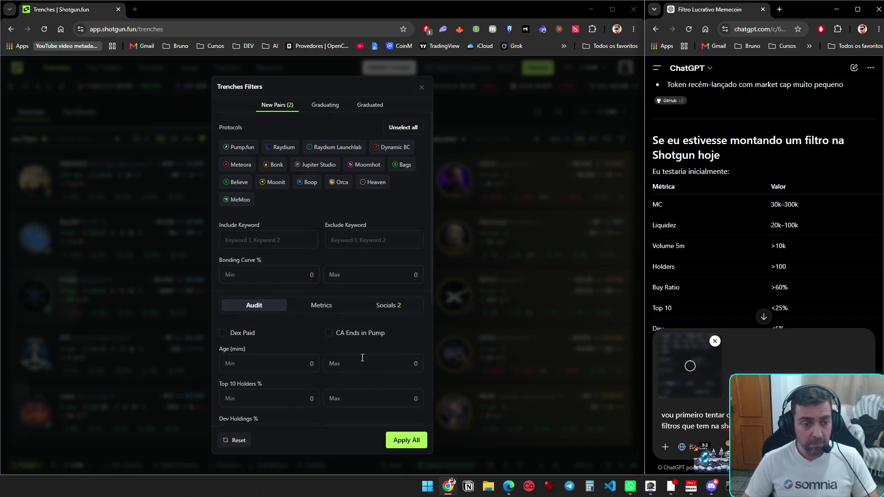
- Paste a second snip of the lower fields like Snipers and Holders, then show Metrics
scroll(362, 337, down, 4)
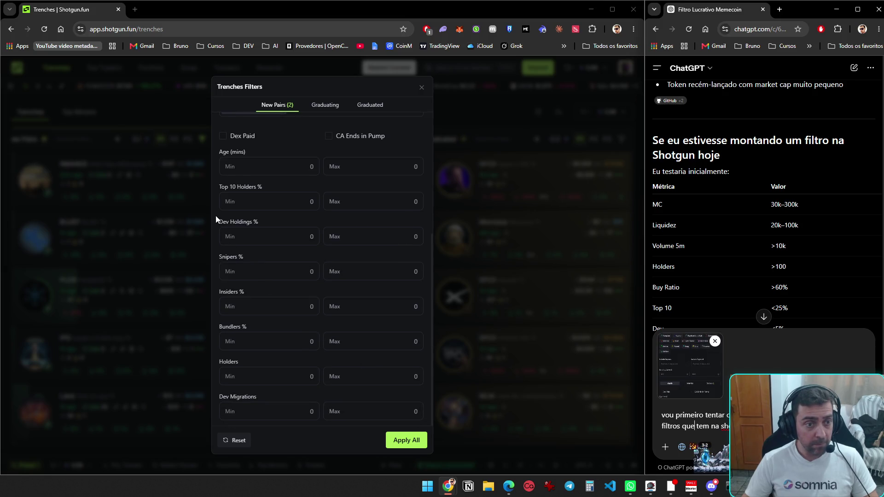
key(super+shift+s)
drag(214, 217, 432, 456)
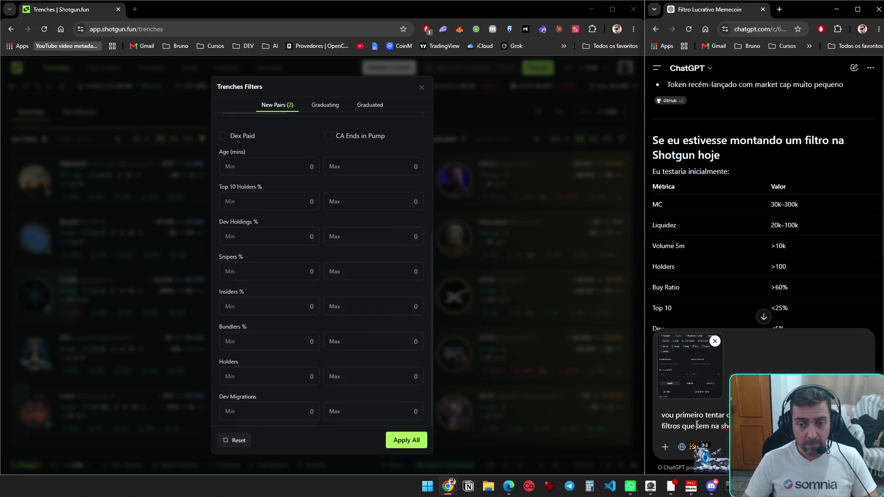
key(ctrl+v)
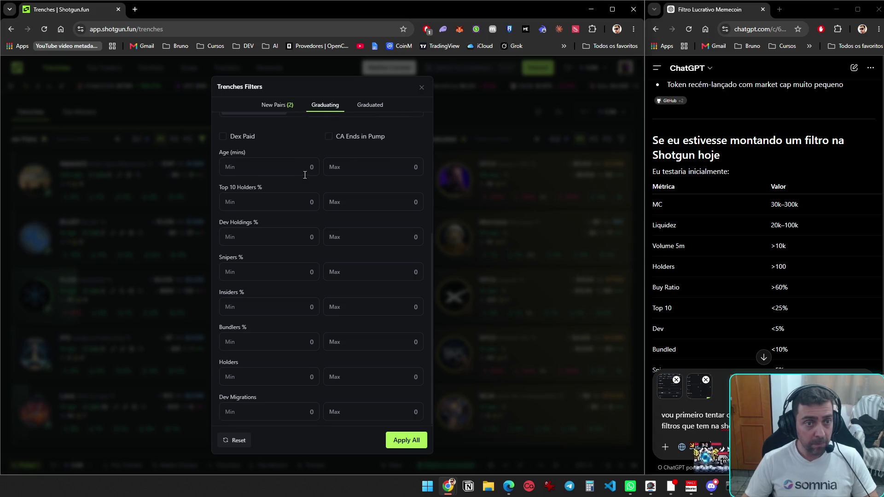
scroll(304, 173, up, 5)
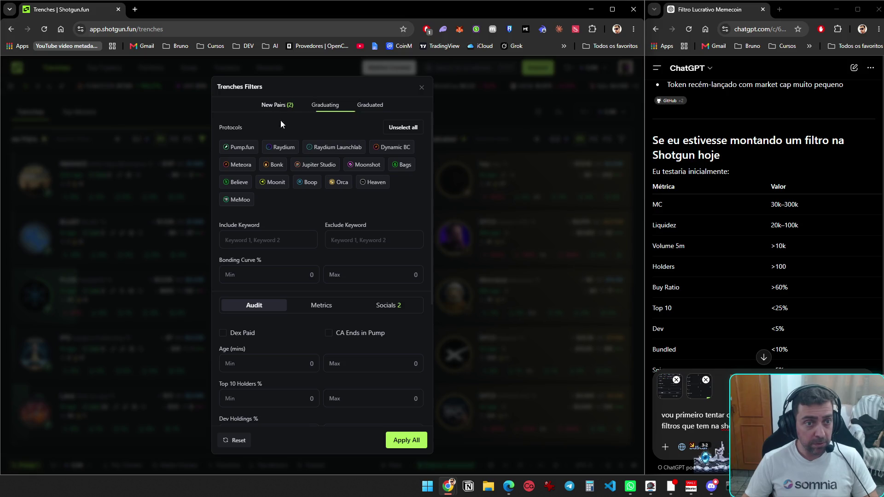
click(321, 307)
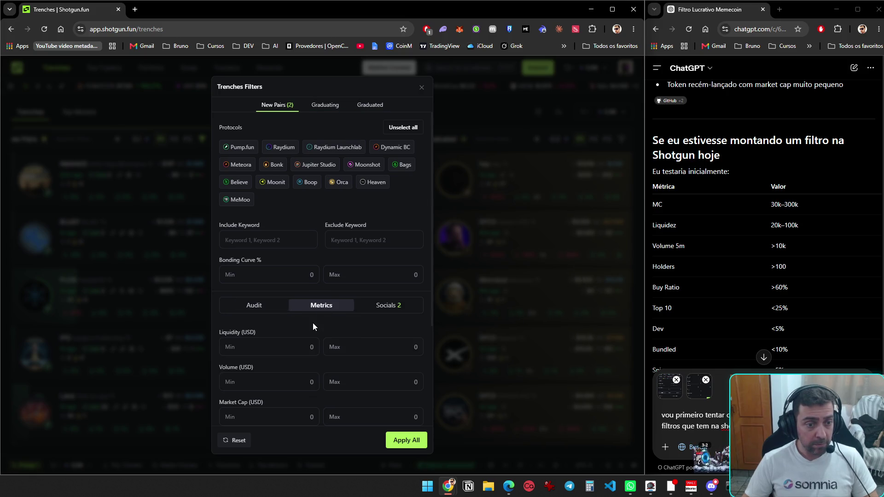
- Capture the Metrics filter fields and the Socials filter section as screenshots
scroll(313, 325, down, 3)
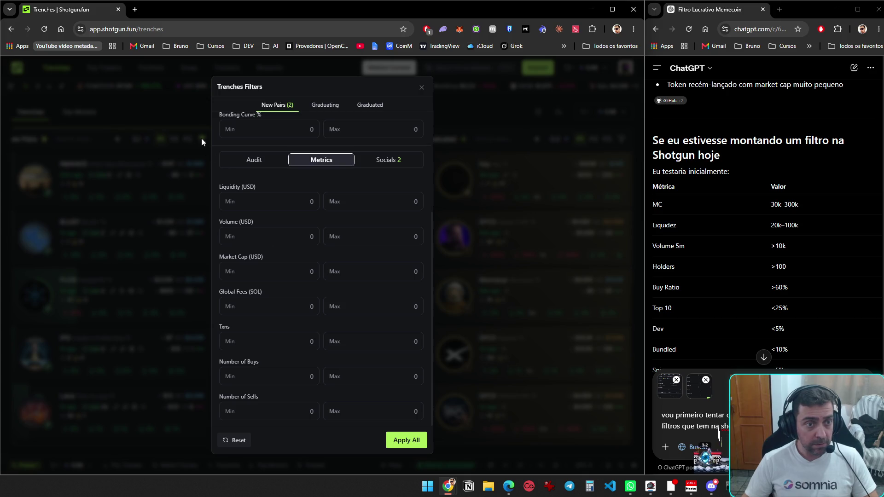
key(Print)
drag(213, 147, 431, 454)
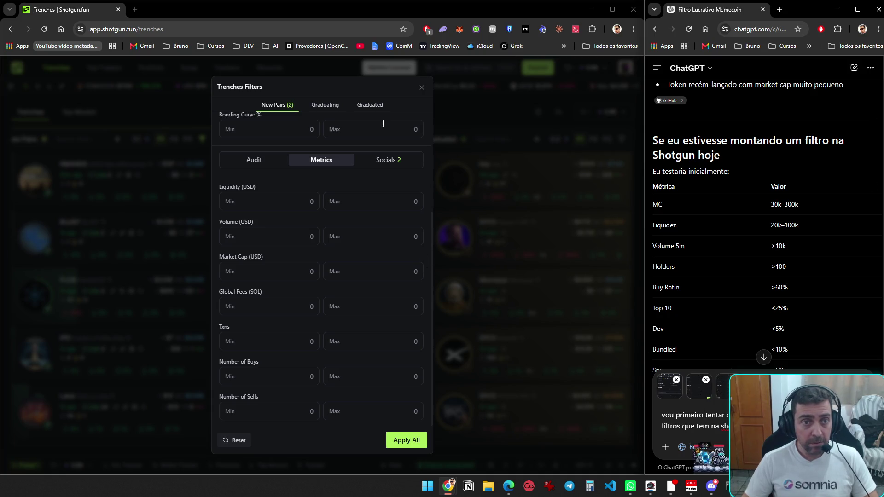
click(382, 162)
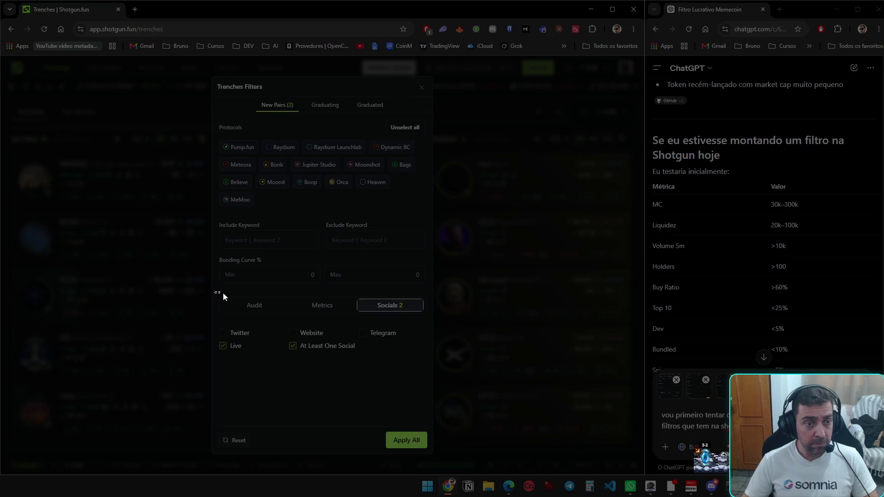
drag(215, 291, 432, 459)
- Send the ChatGPT message with all the Shotgun.fun filter screenshots
click(728, 413)
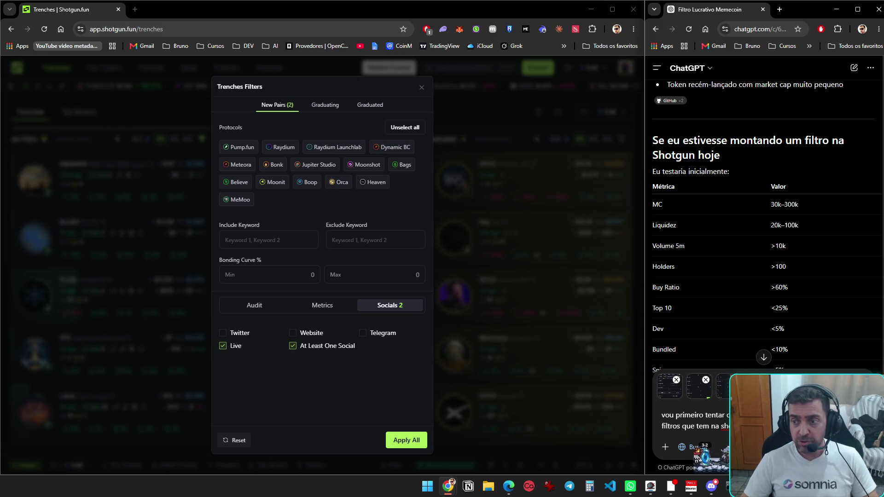
key(Return)
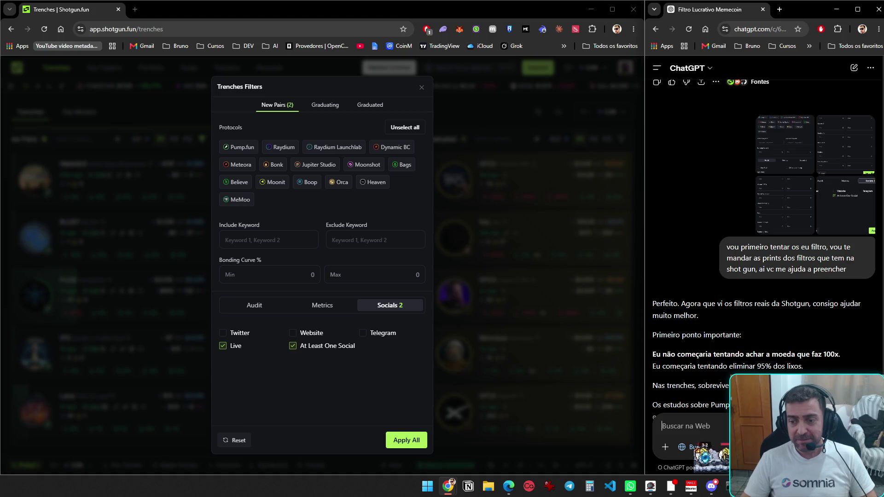
click(711, 456)
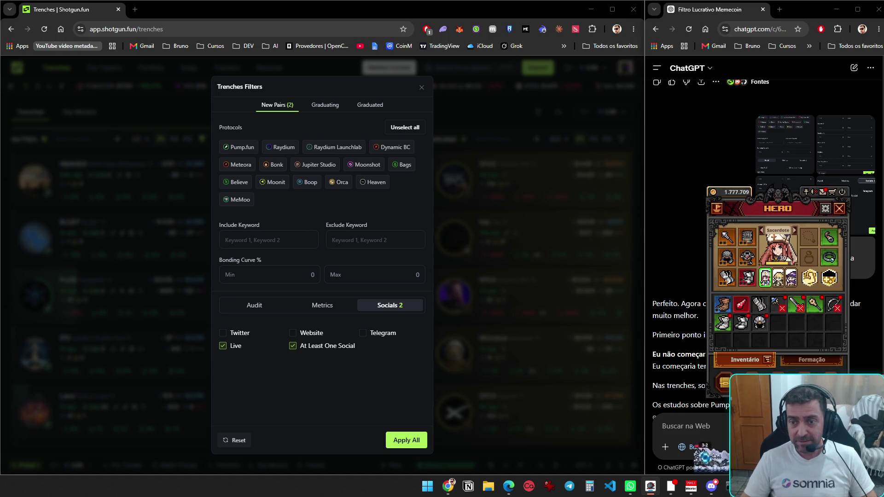
- Collect all rewards from the game's Mail Box
click(824, 193)
click(828, 237)
click(826, 234)
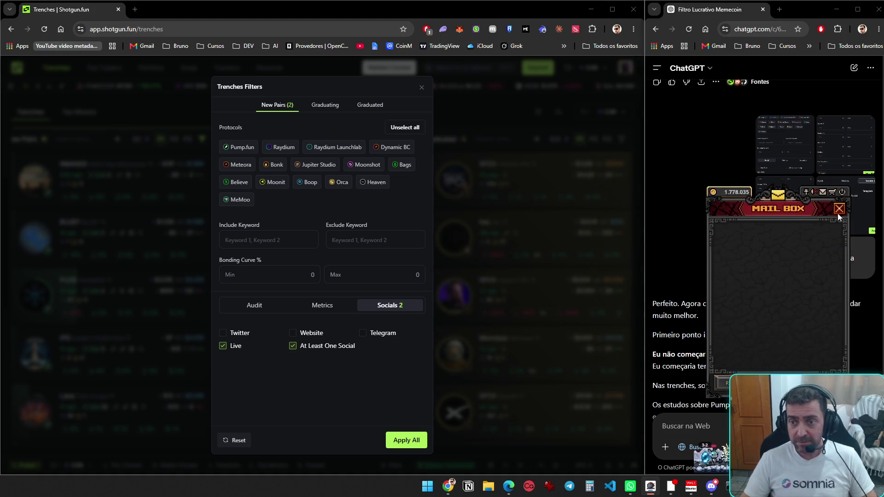
click(840, 210)
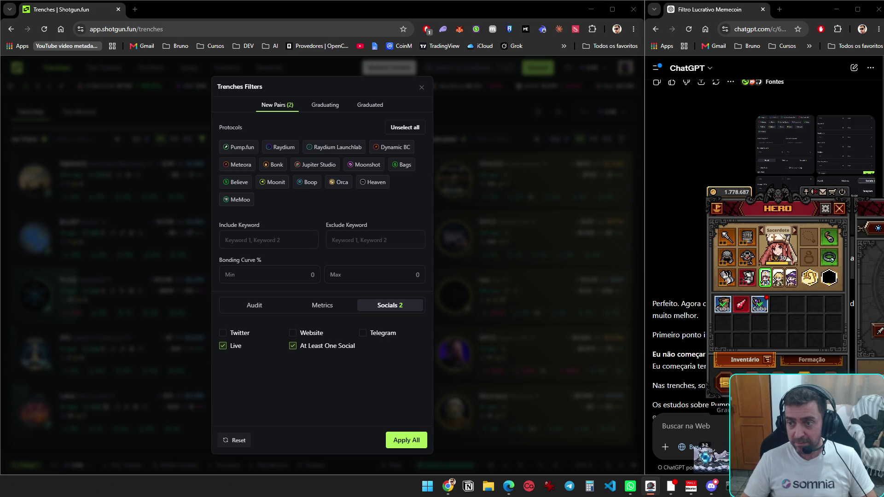
- Switch to the Feiticeiro and move the Cajado de Bruxa, boots and red potion into the stash
mouse_move(768, 300)
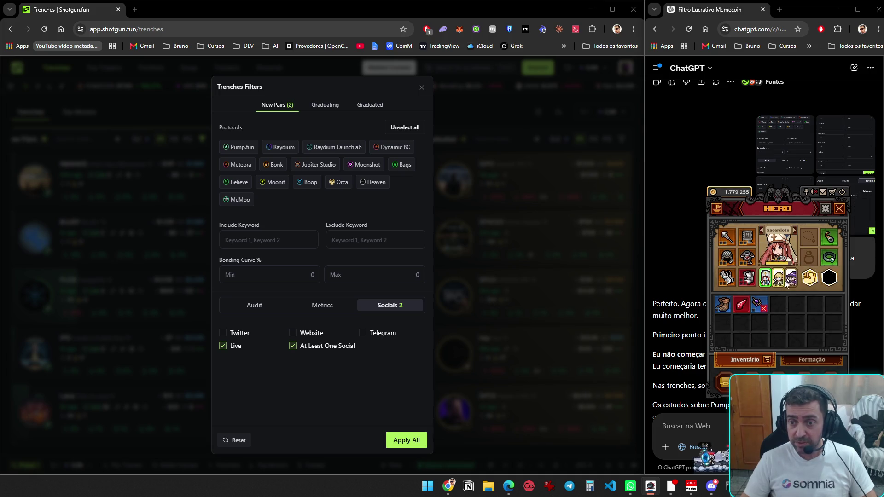
click(796, 281)
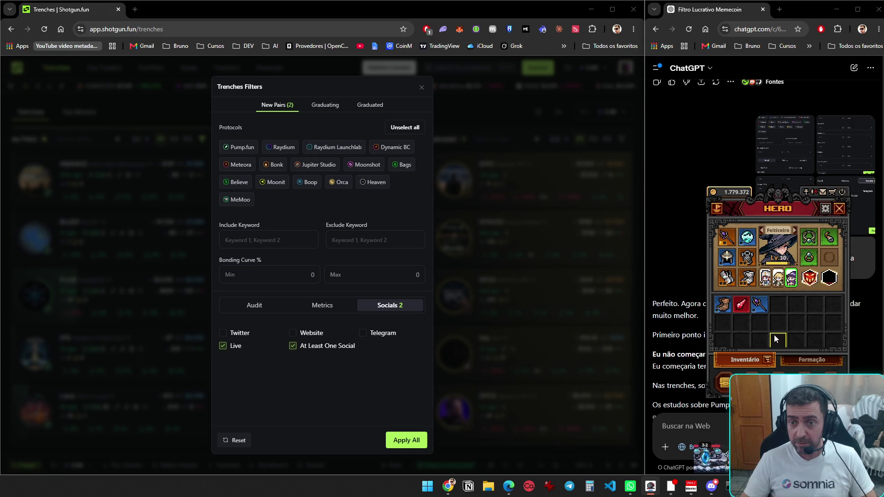
key(b)
click(759, 312)
click(717, 312)
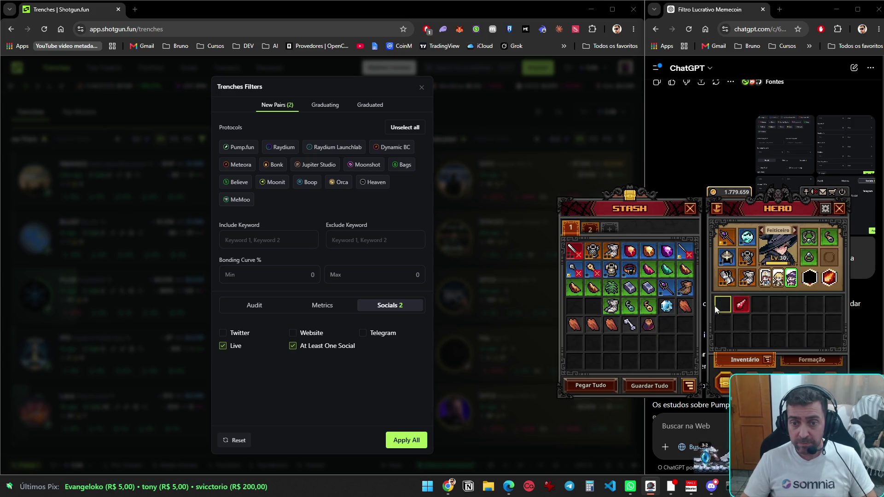
click(591, 228)
click(741, 305)
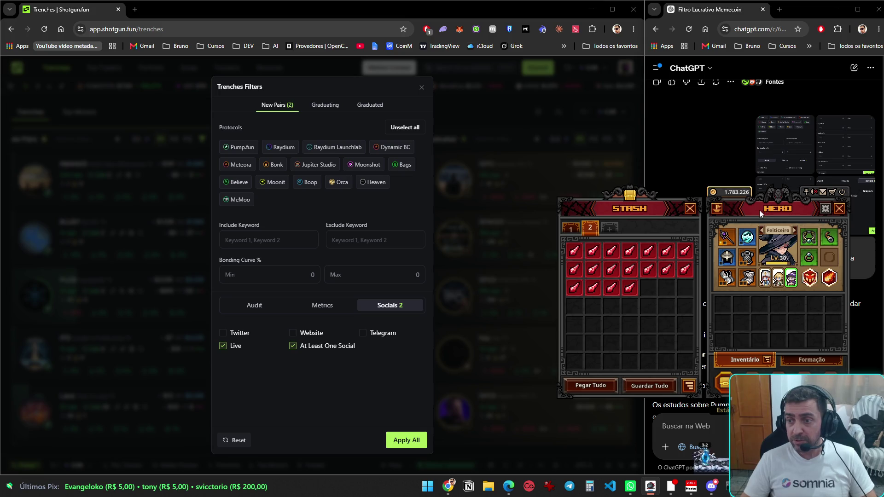
mouse_move(759, 210)
mouse_down()
mouse_move(708, 214)
mouse_move(541, 195)
mouse_move(471, 169)
mouse_move(499, 145)
mouse_up()
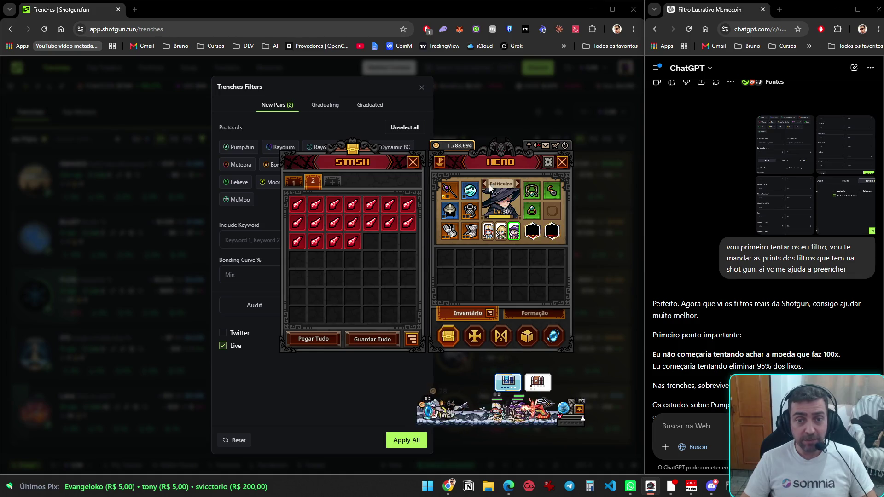
- Enter Act 2 boss stage 2-10, Canal Subterrâneo do Faraó, open its blue chest, and re-enter
click(560, 334)
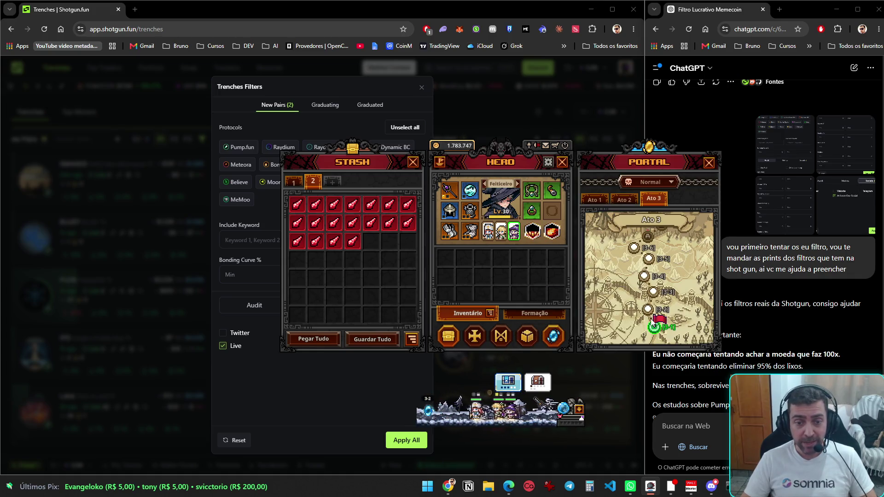
click(624, 199)
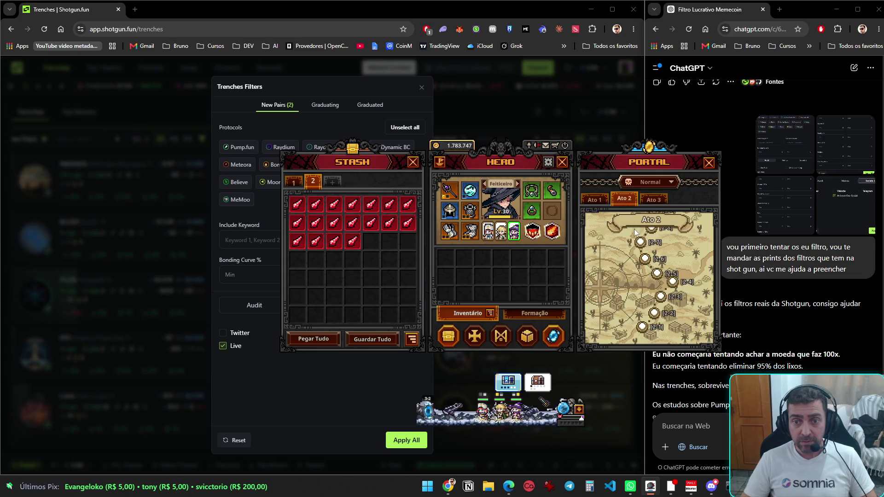
click(653, 248)
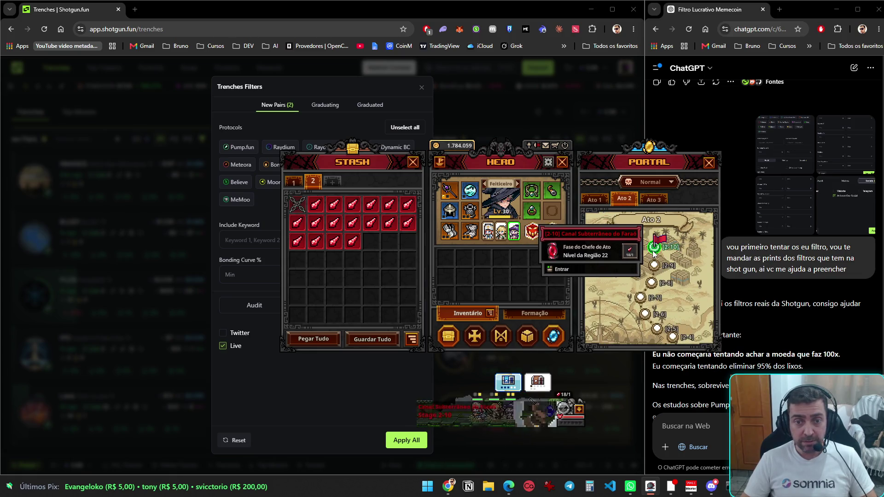
click(561, 267)
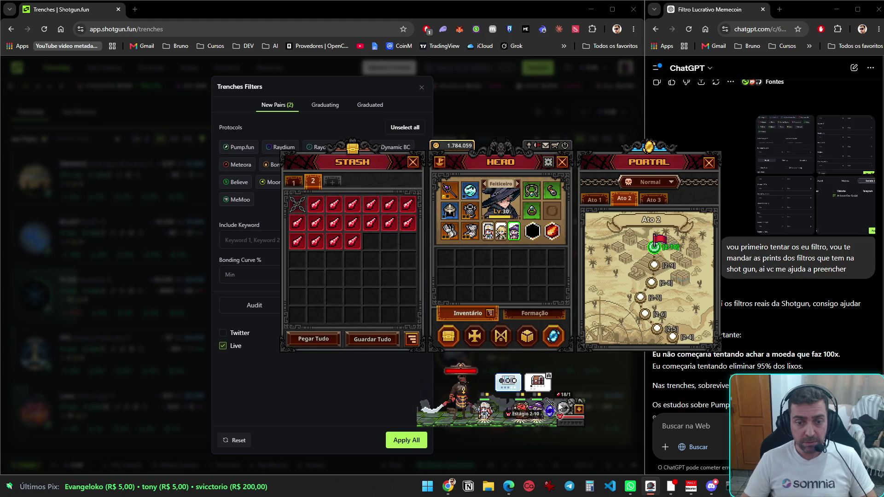
click(509, 382)
click(513, 319)
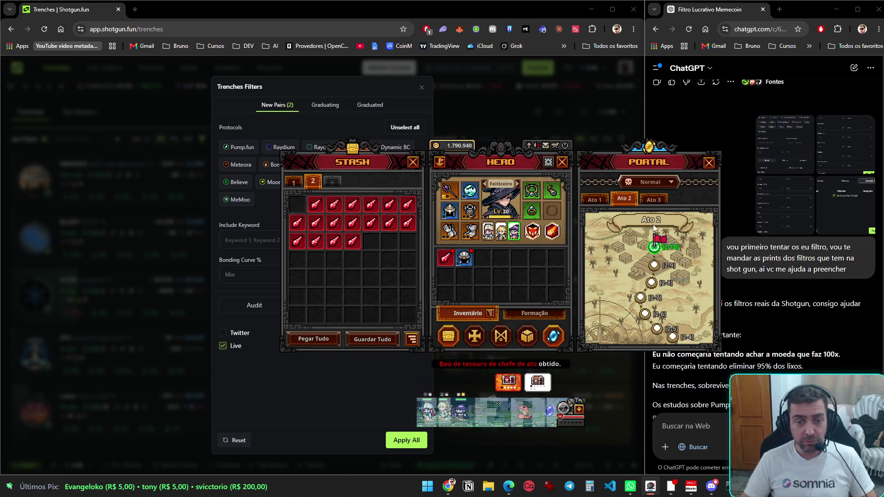
click(654, 249)
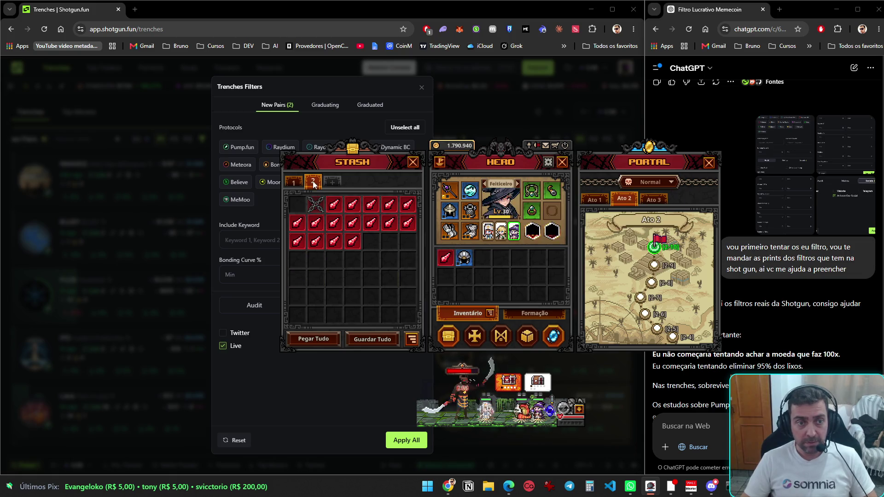
- Flip between stash pages 1 and 2
click(293, 183)
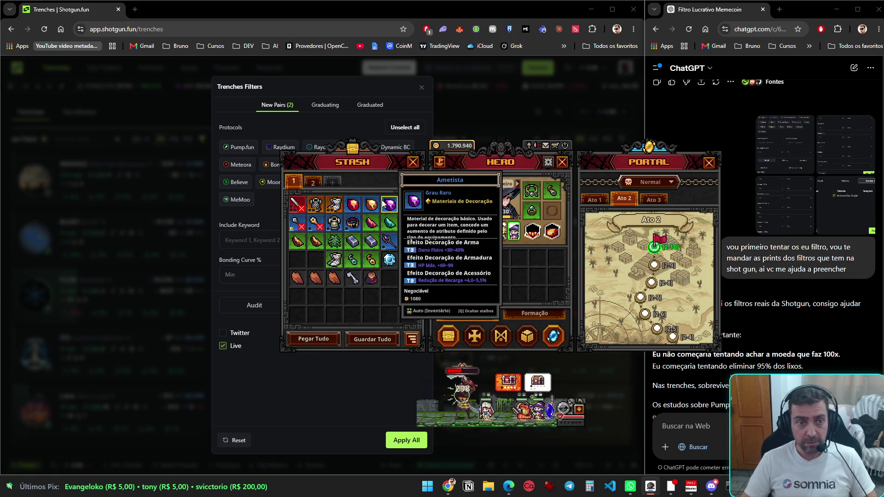
click(314, 184)
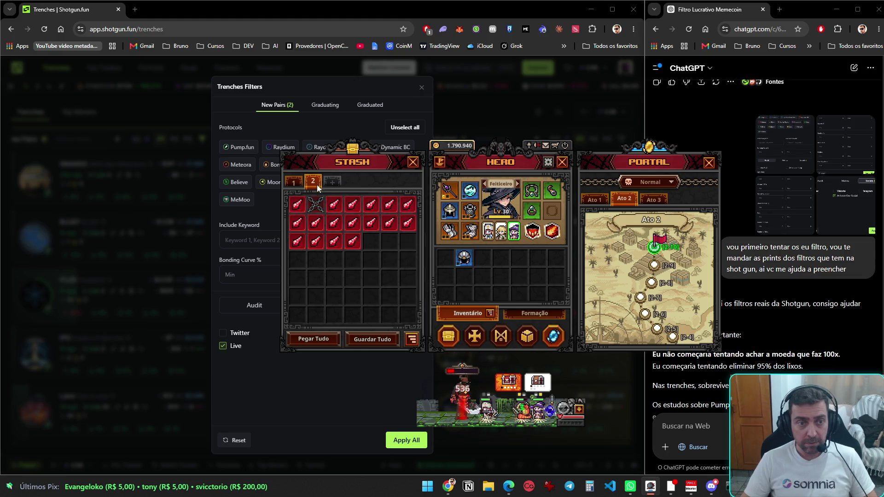
click(294, 183)
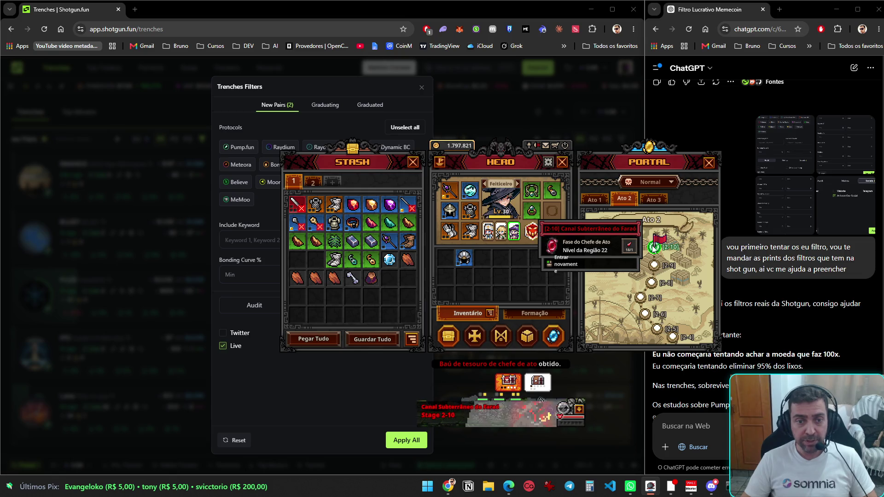
- Store the helmet in the stash, sort the items, and re-enter boss stage 2-10
click(464, 258)
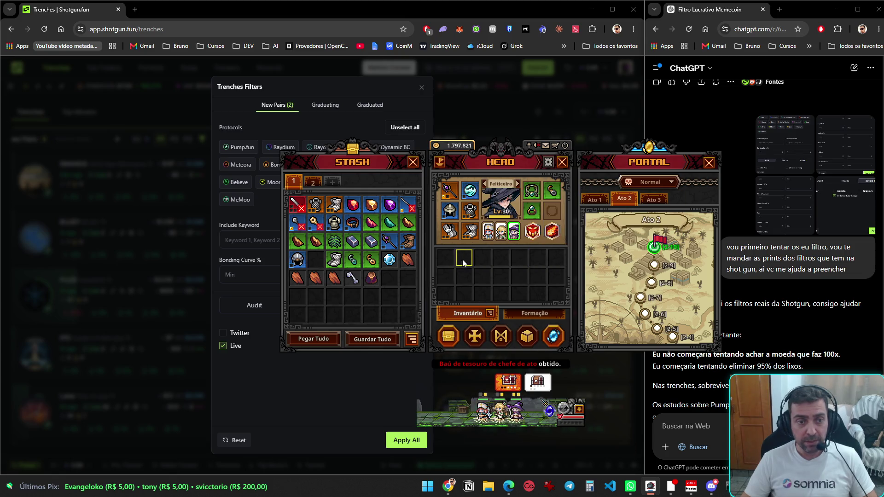
click(405, 338)
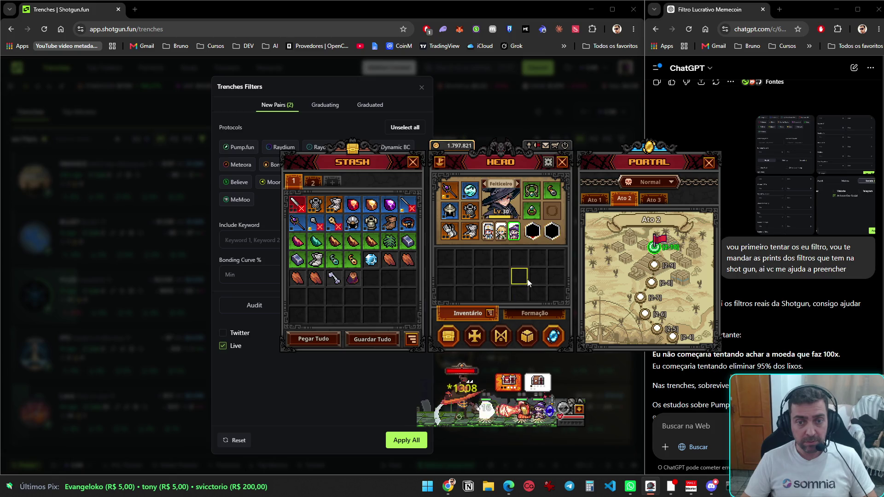
mouse_move(661, 253)
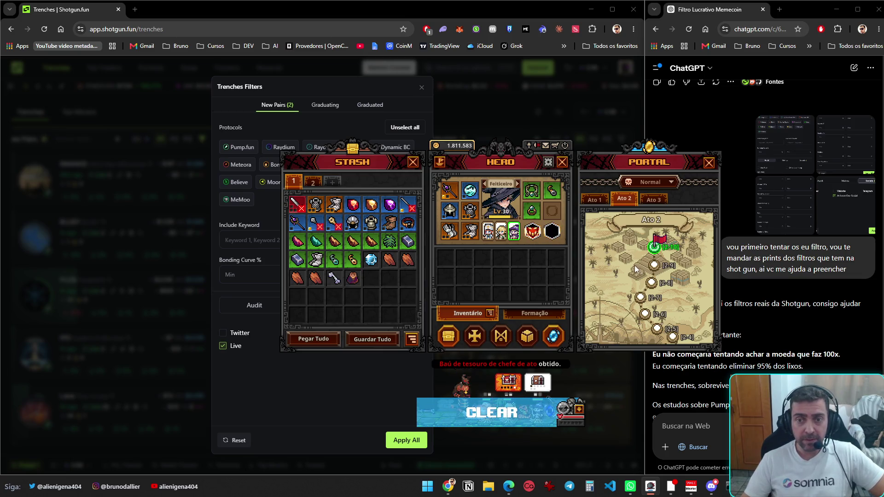
click(656, 248)
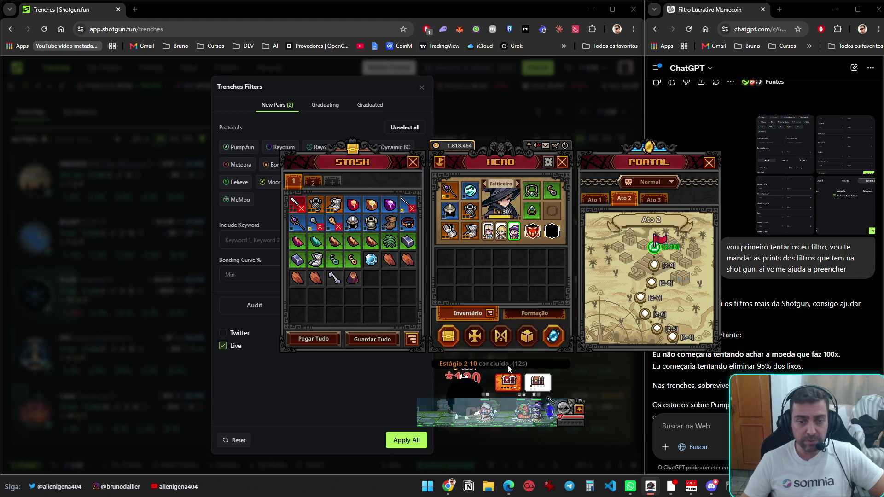
click(663, 329)
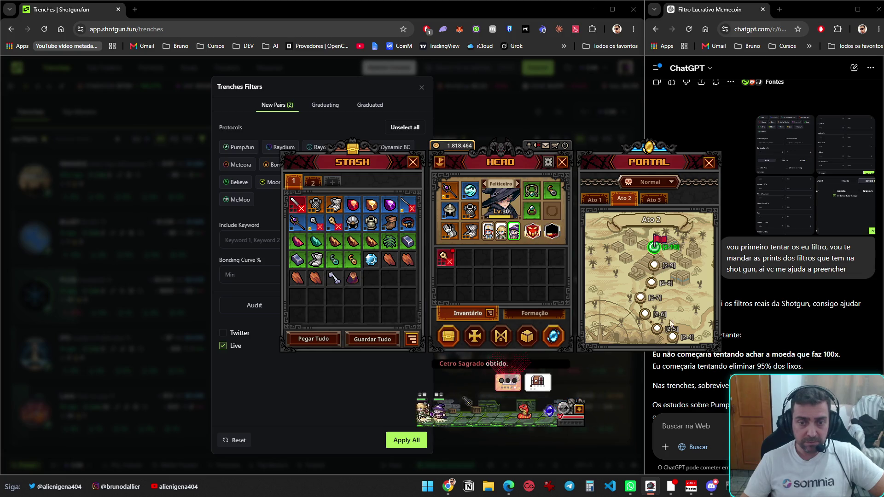
click(660, 249)
- Switch to the Sacerdote, equip the Cetro Sagrado, and enter stage 2-10 again
mouse_move(446, 260)
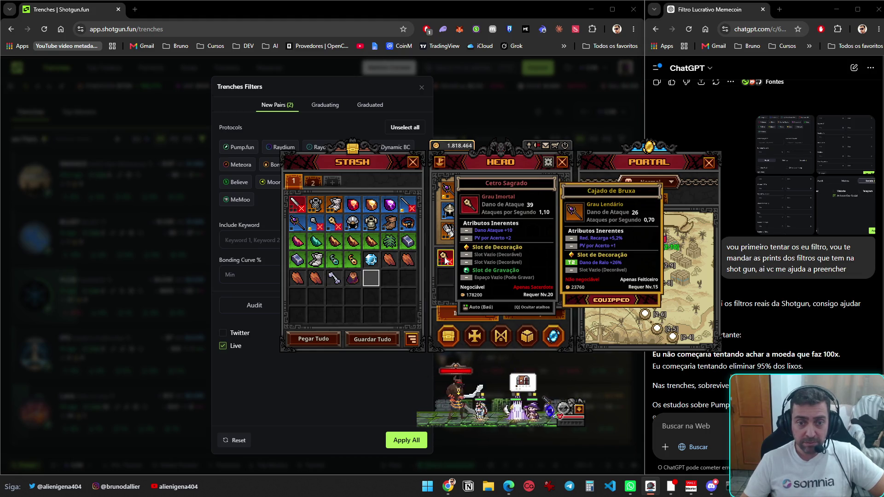
click(488, 231)
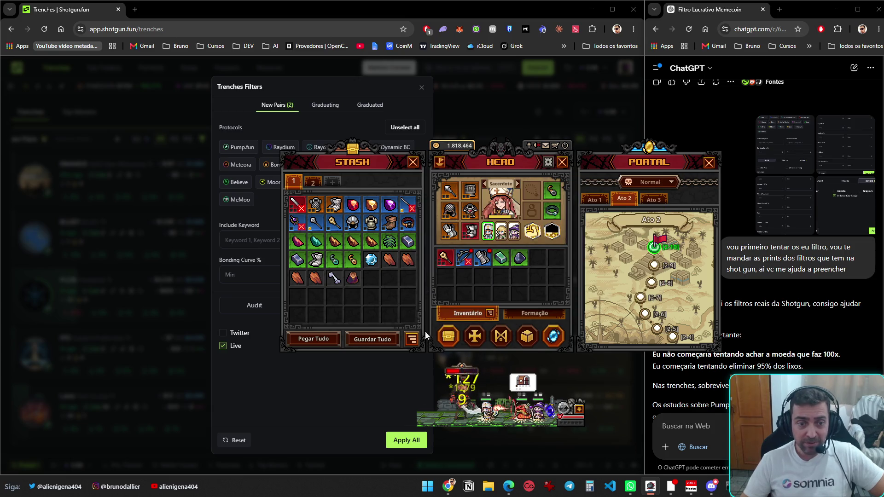
mouse_move(445, 258)
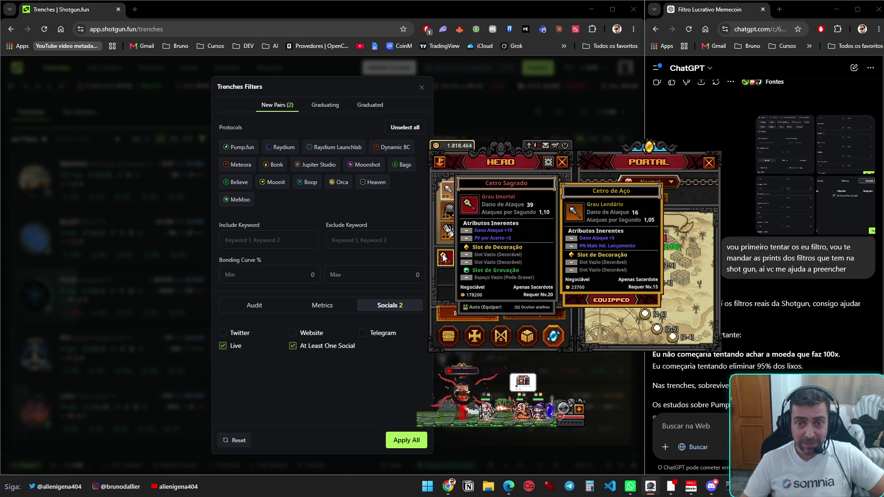
click(444, 257)
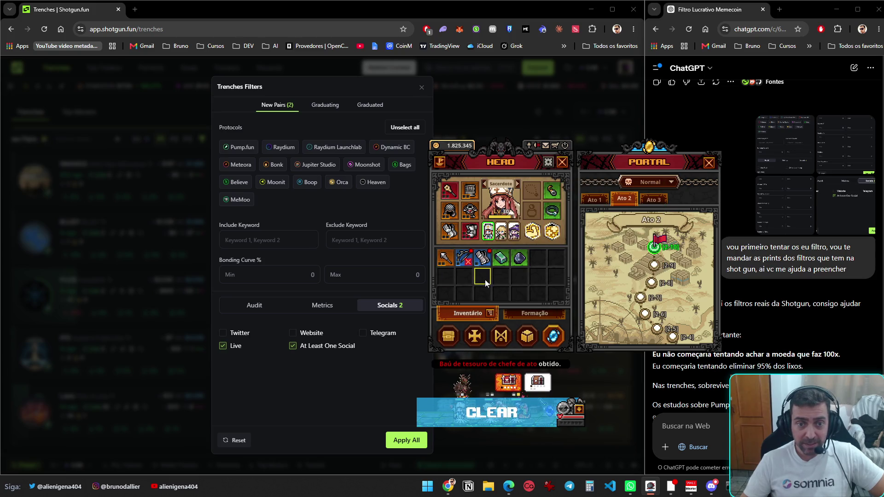
click(653, 248)
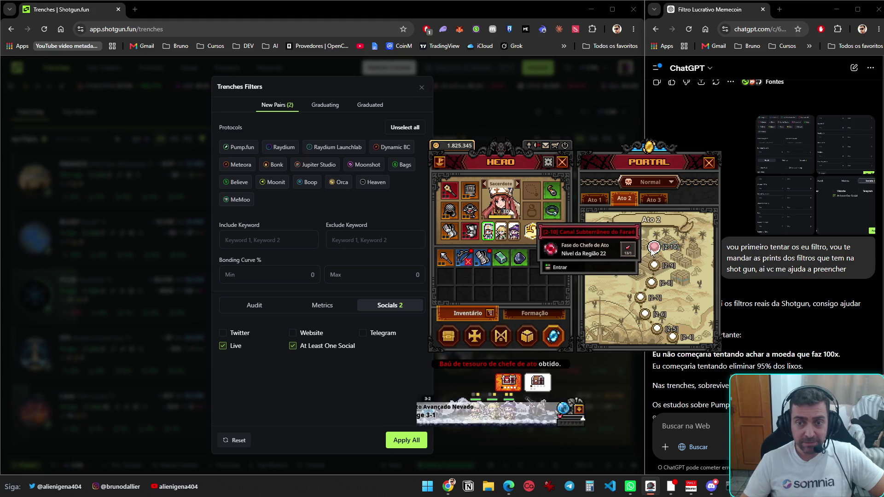
click(560, 267)
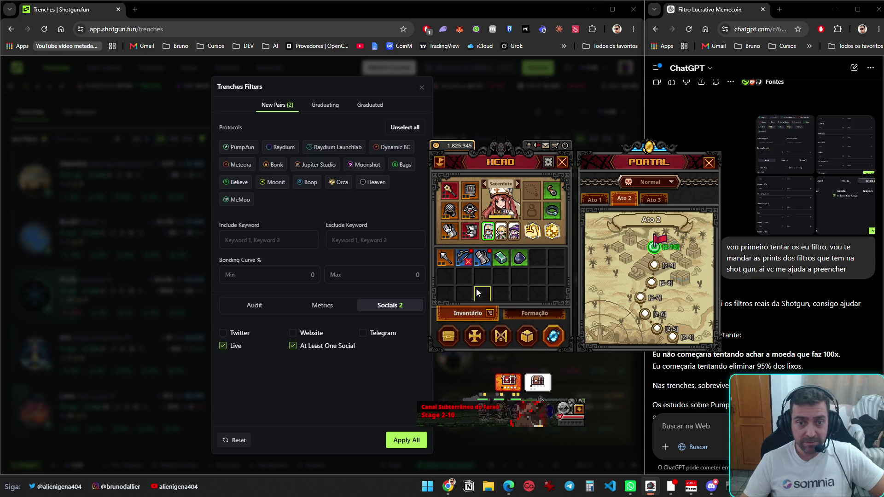
mouse_move(449, 220)
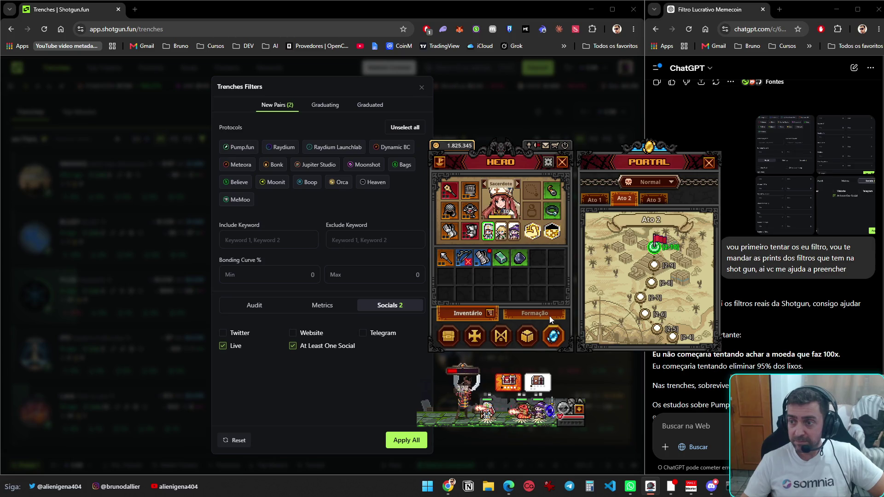
mouse_move(658, 248)
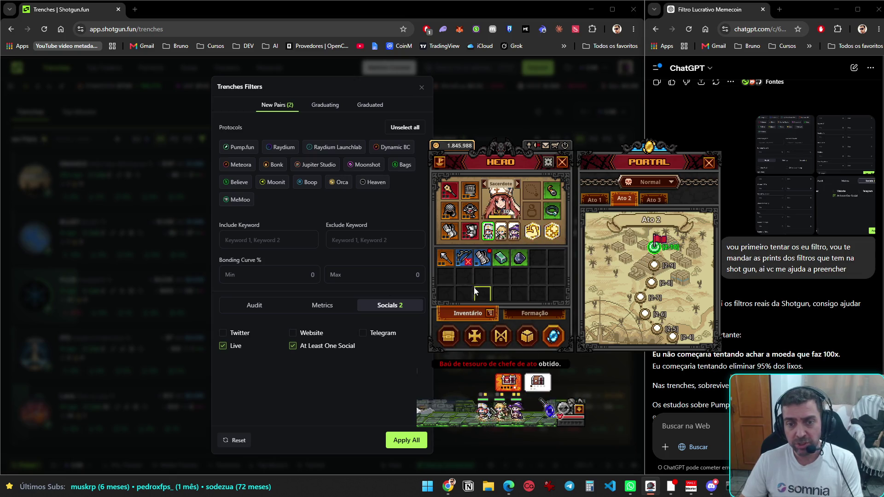
- Sort the items on the second stash page
click(449, 344)
click(315, 183)
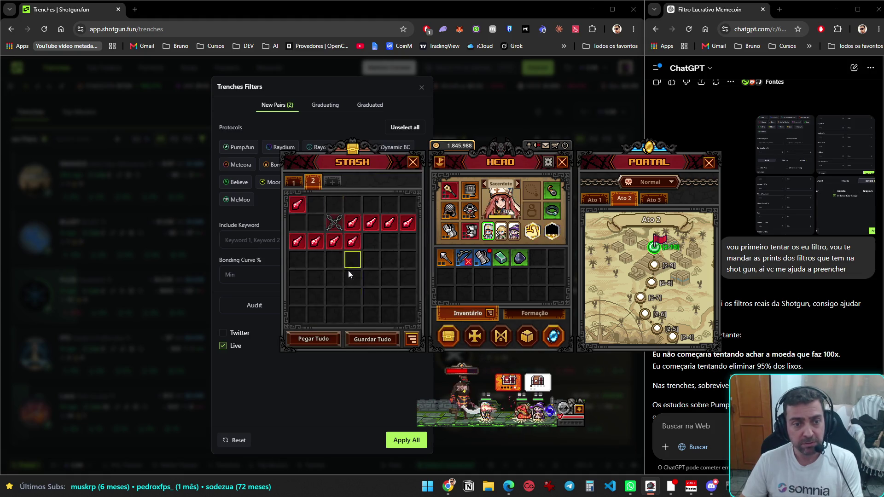
click(412, 340)
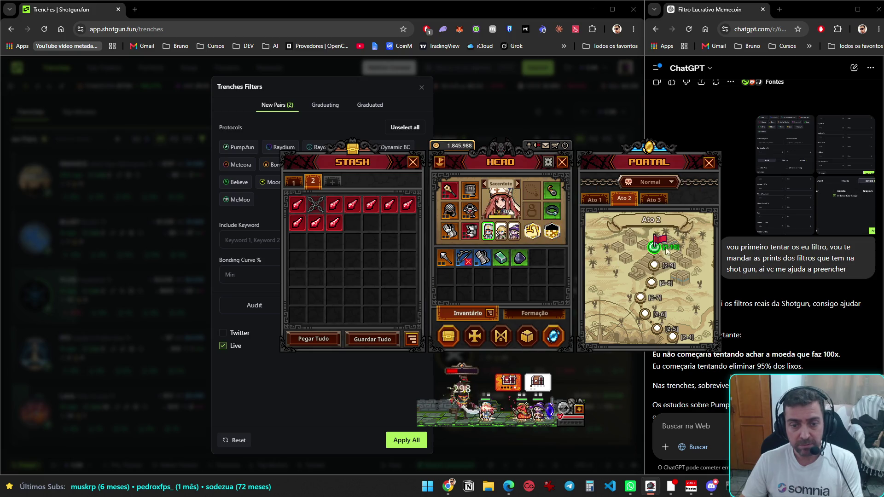
- Claim the Cajado Azur from the boss chest and shuttle it between stash and hero inventory
click(510, 383)
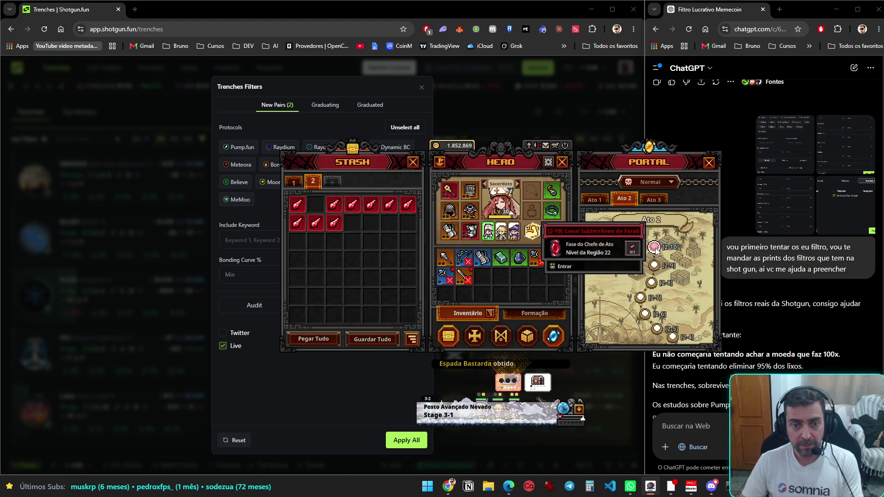
mouse_move(659, 275)
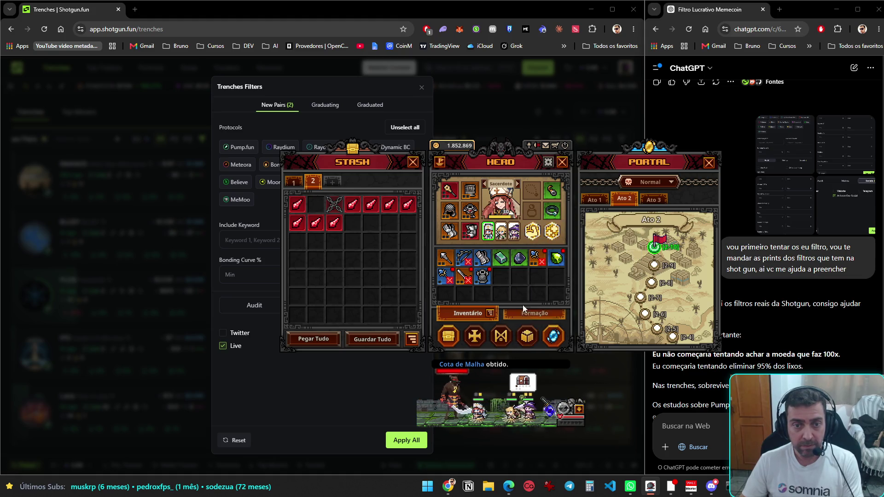
mouse_move(539, 263)
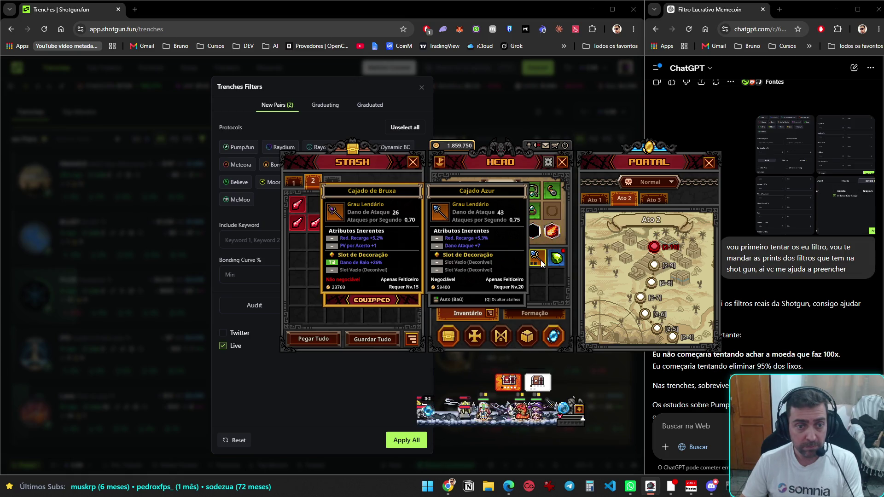
click(539, 259)
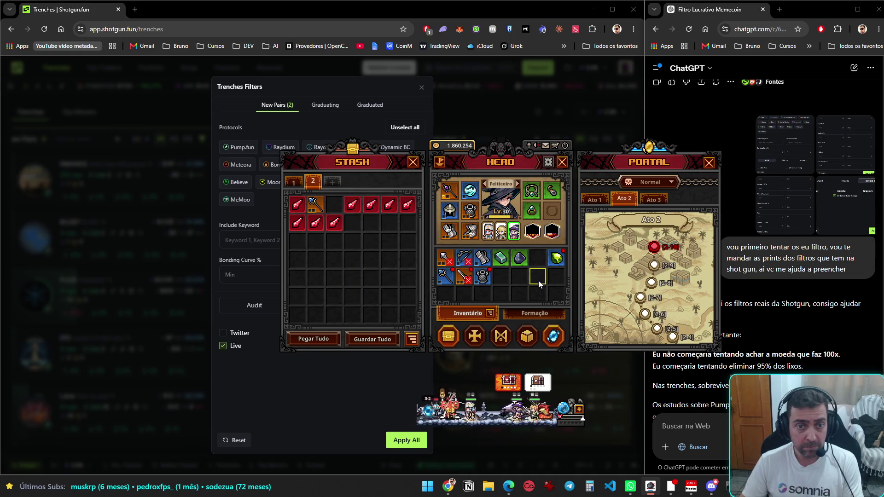
click(314, 206)
click(449, 336)
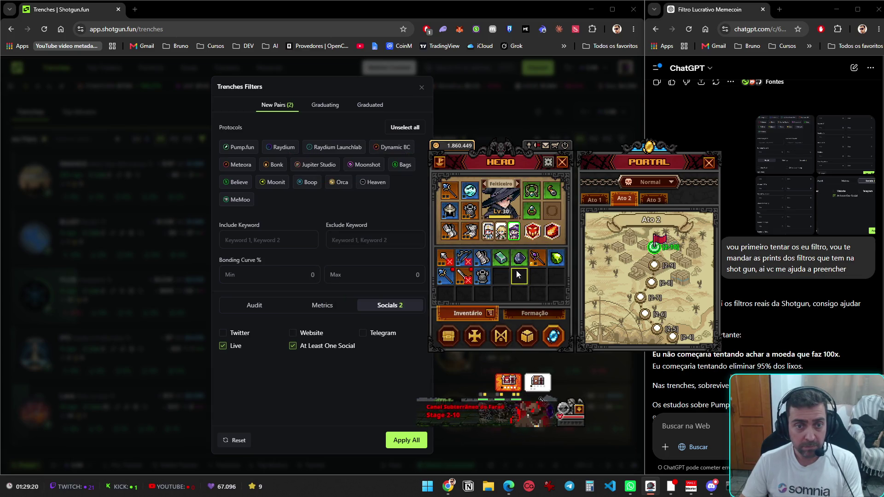
- Store every hero inventory item in the first stash tab, then re-enter boss stage 2-10
mouse_move(538, 261)
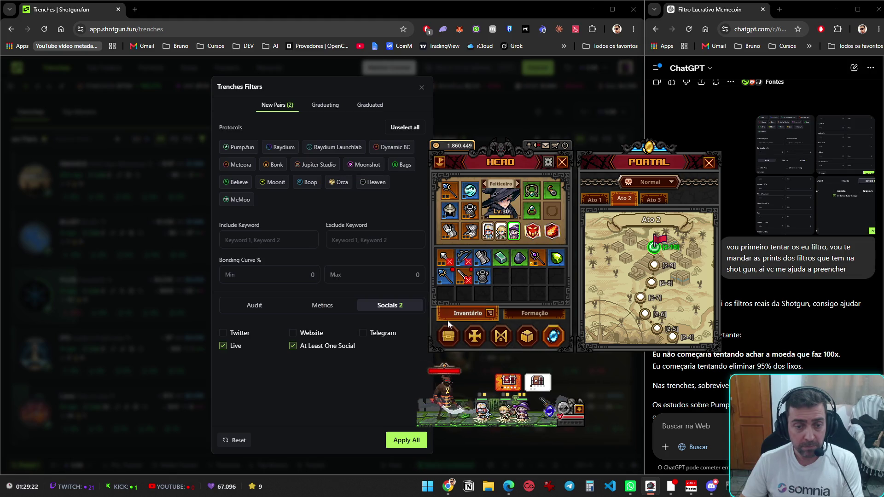
click(455, 335)
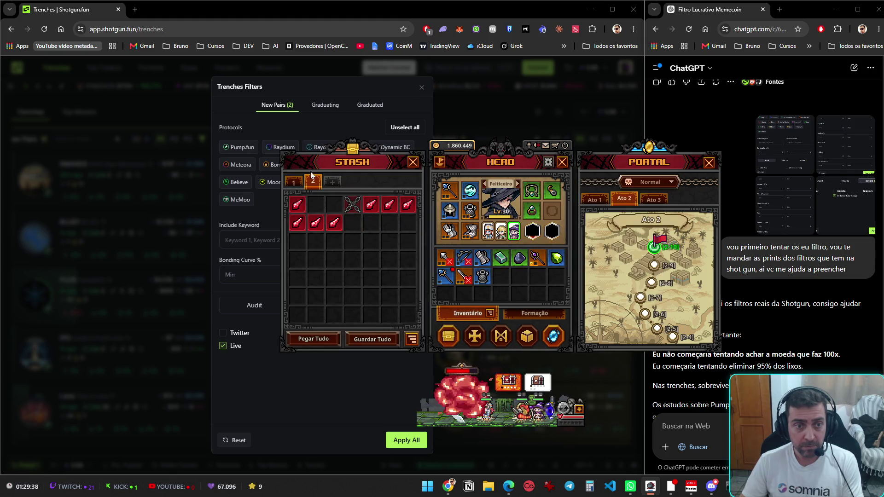
click(297, 183)
click(446, 261)
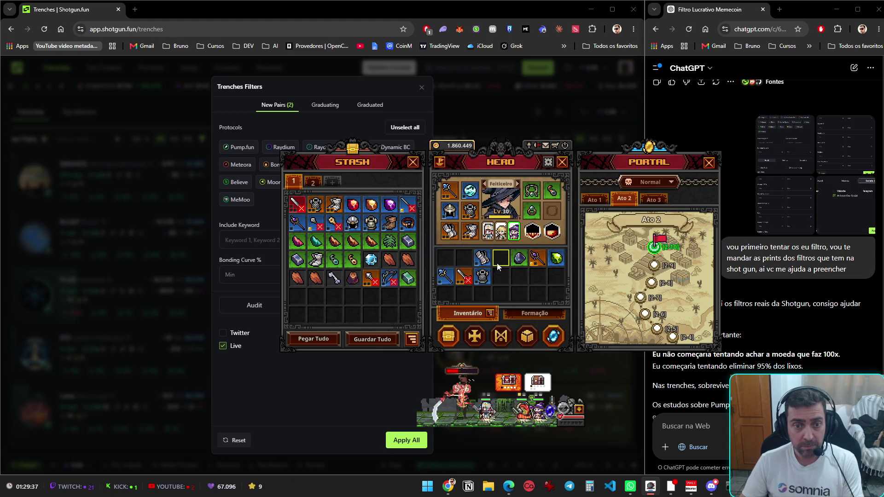
click(445, 260)
click(556, 260)
click(490, 284)
click(483, 264)
click(479, 268)
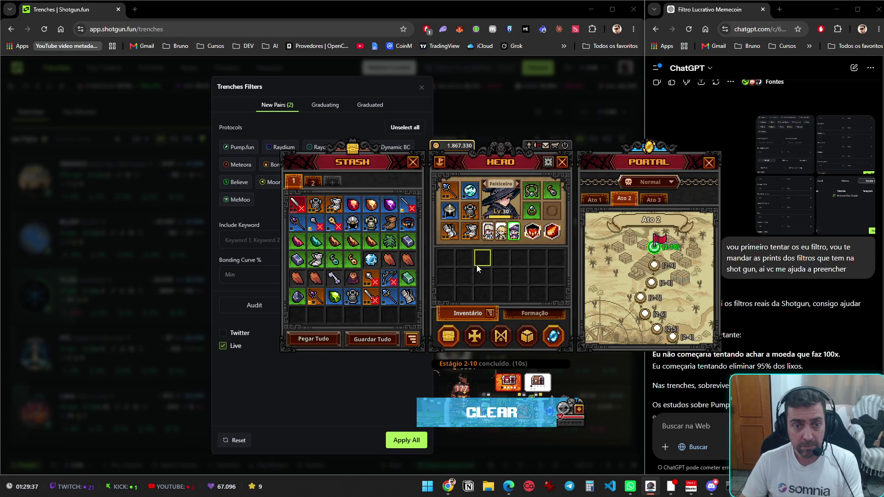
click(448, 336)
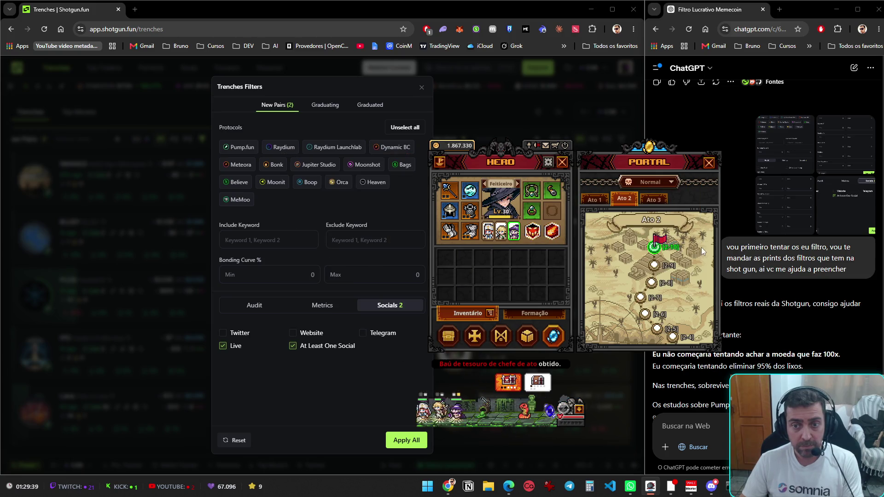
click(654, 247)
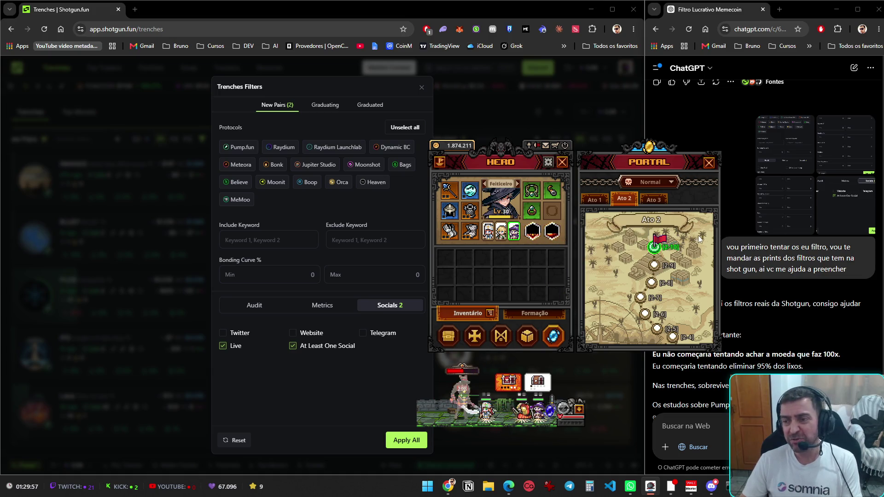
mouse_move(654, 249)
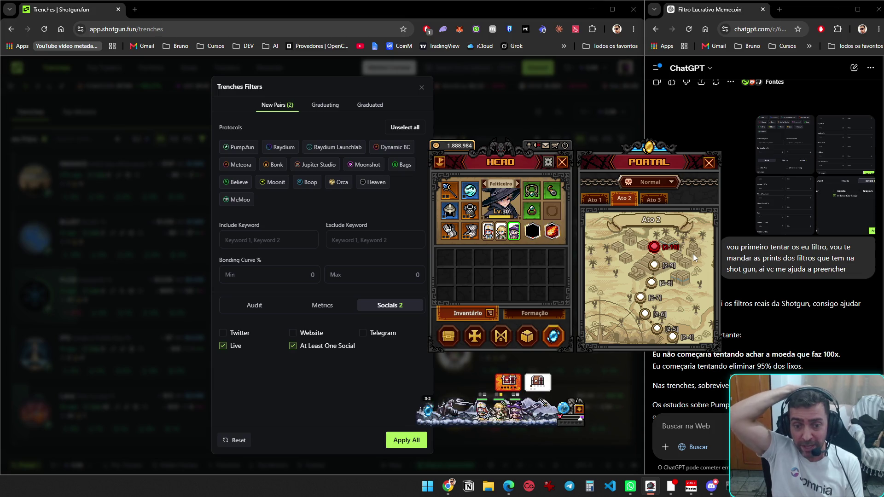
- Select map node 2-10 and enter the boss stage again
click(512, 384)
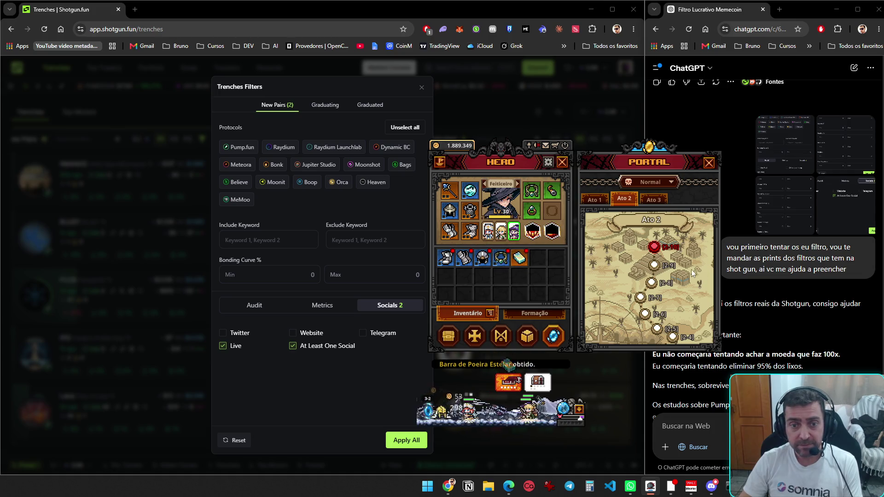
click(656, 248)
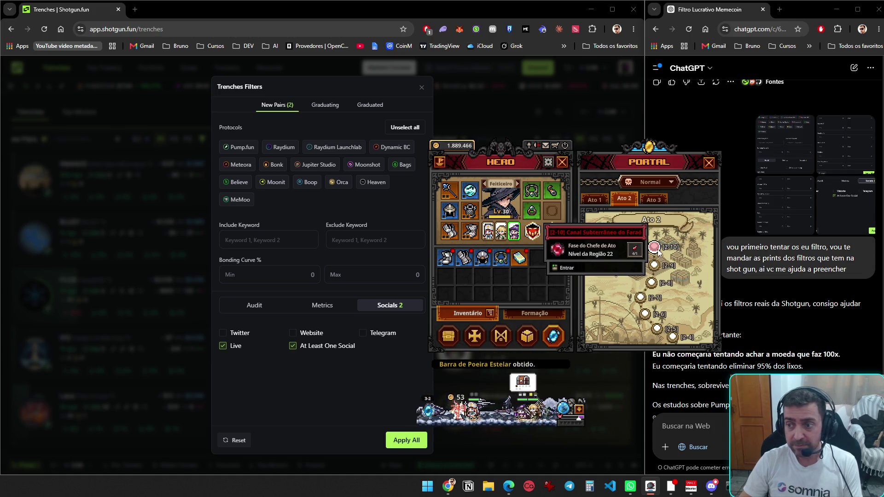
click(566, 268)
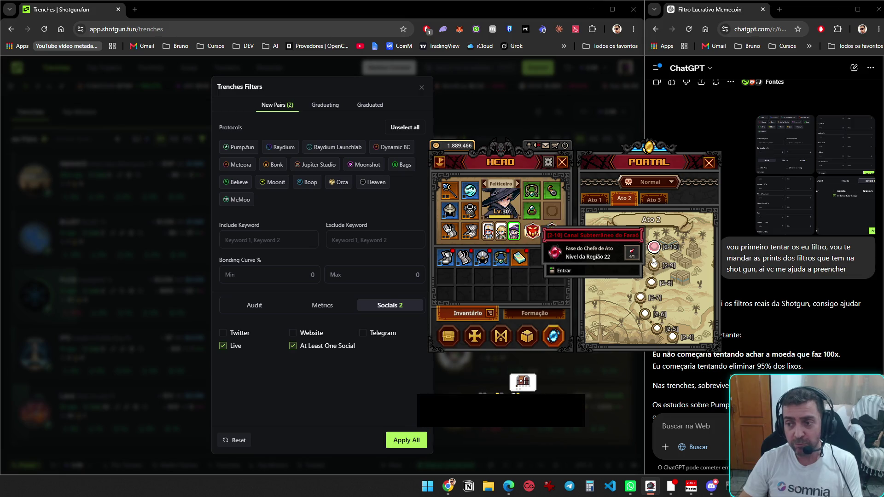
- Open the stash on its second tab and sort its items
click(449, 338)
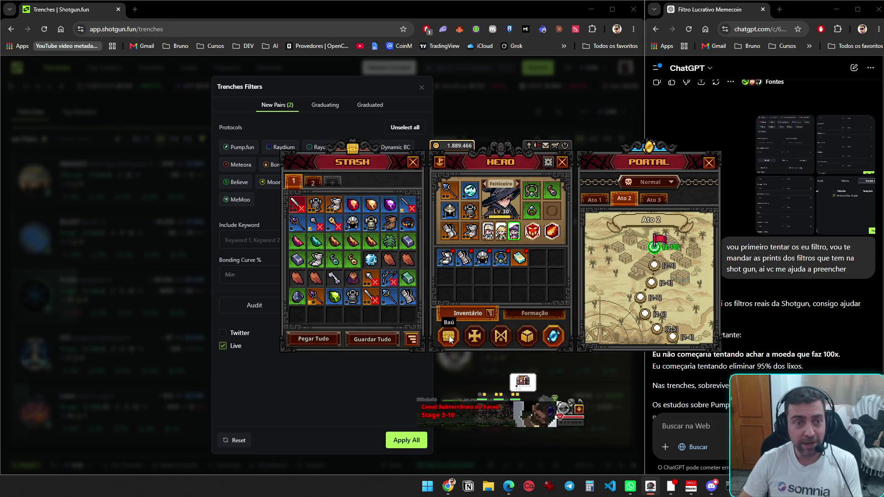
click(313, 185)
click(413, 339)
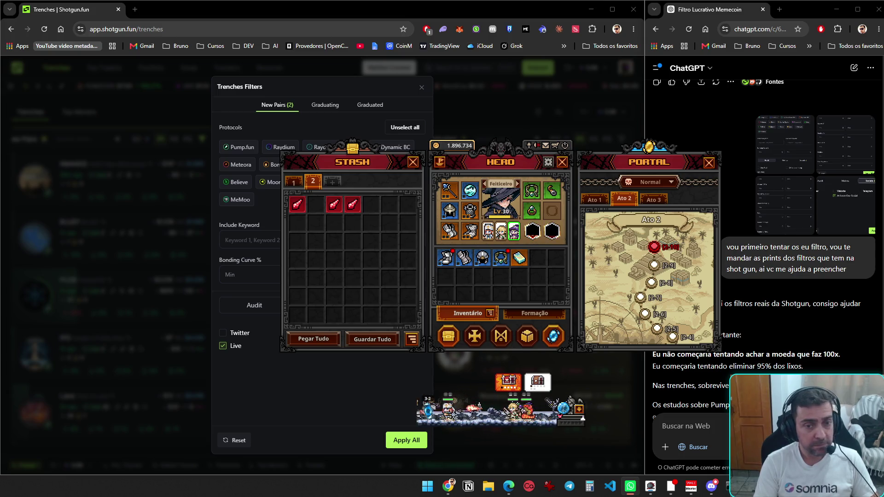
- Check the boss stage 2-10 details and restart the stage
mouse_move(561, 201)
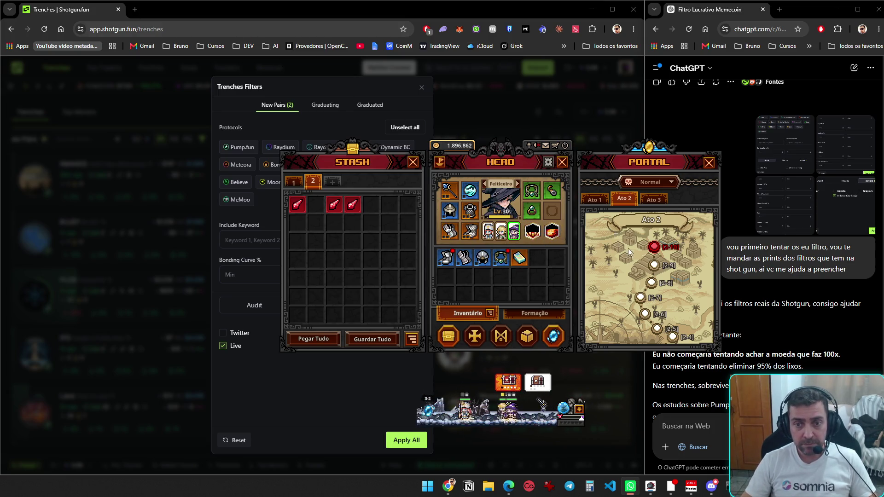
click(654, 247)
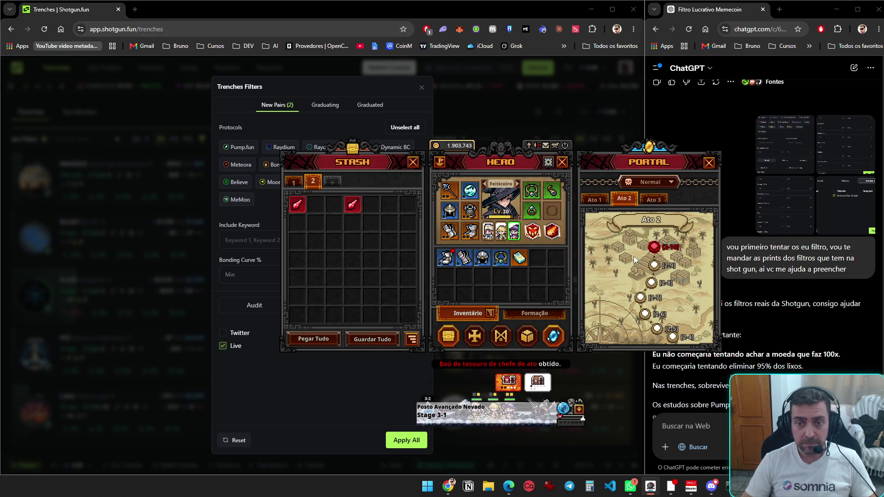
click(658, 248)
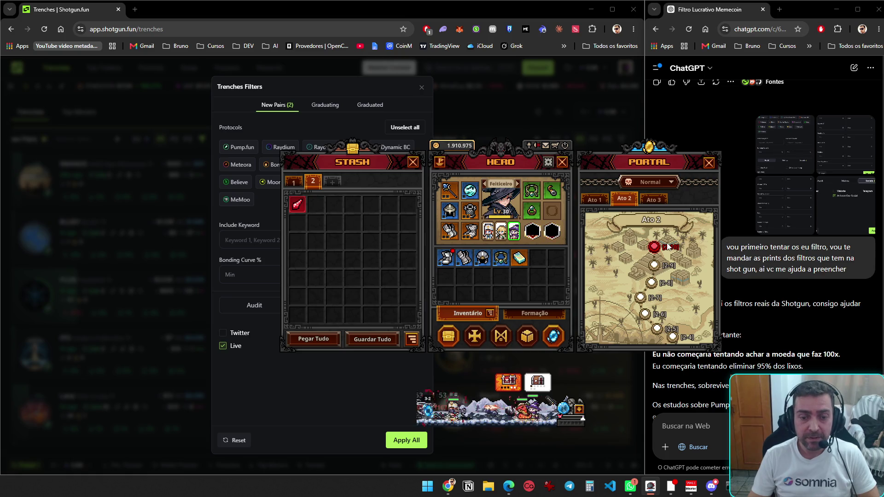
mouse_move(660, 247)
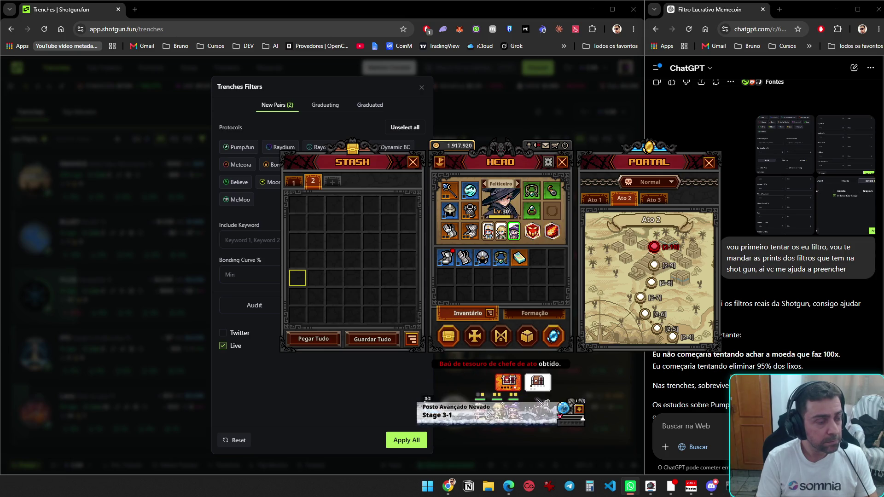
- Switch the stash to tab 1 and make Explorador the active hero
click(300, 182)
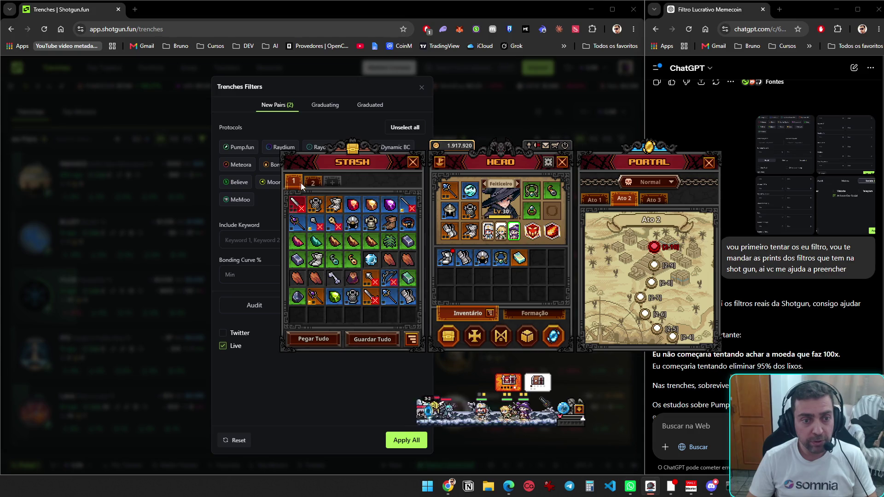
click(508, 382)
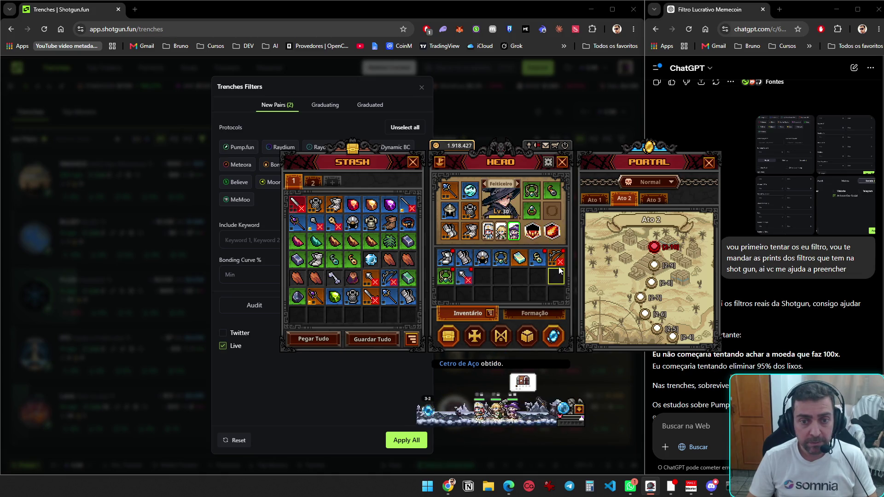
click(502, 231)
mouse_move(559, 261)
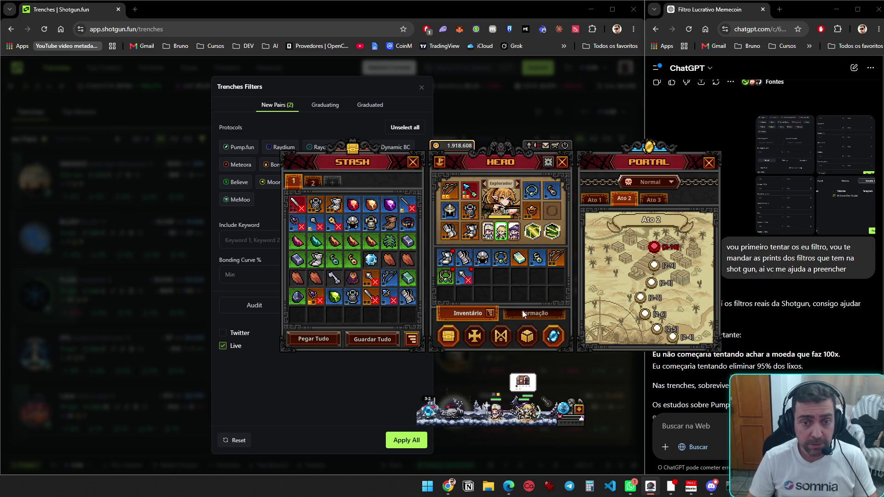
- Auto-fill the cube with nine rare items, synthesize the legendary Luvas de Guerra, then close the cube
click(535, 338)
click(618, 285)
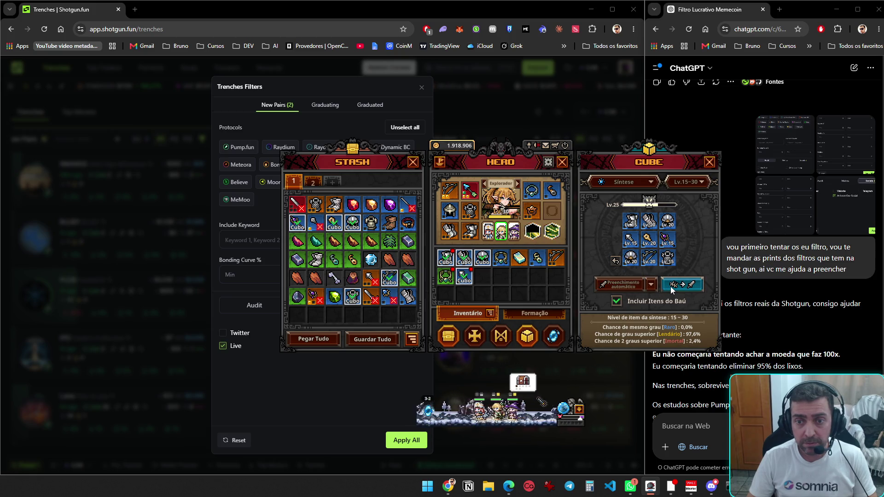
click(686, 287)
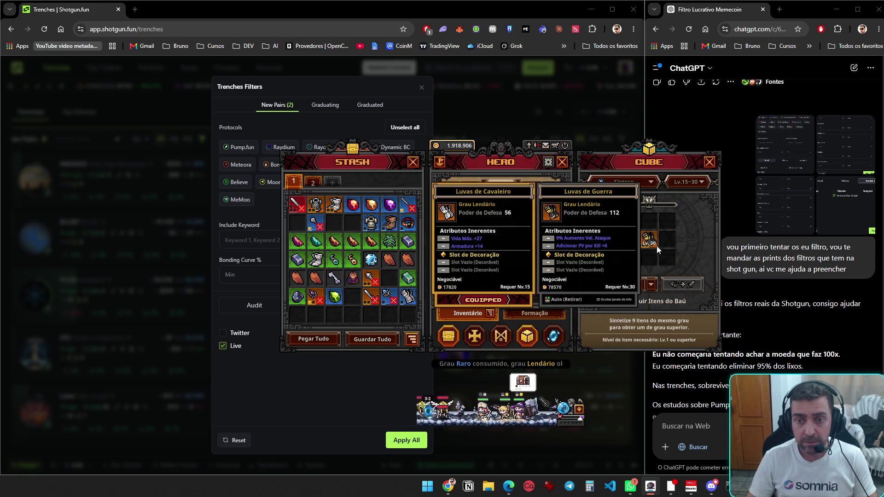
click(634, 283)
click(710, 162)
mouse_move(449, 262)
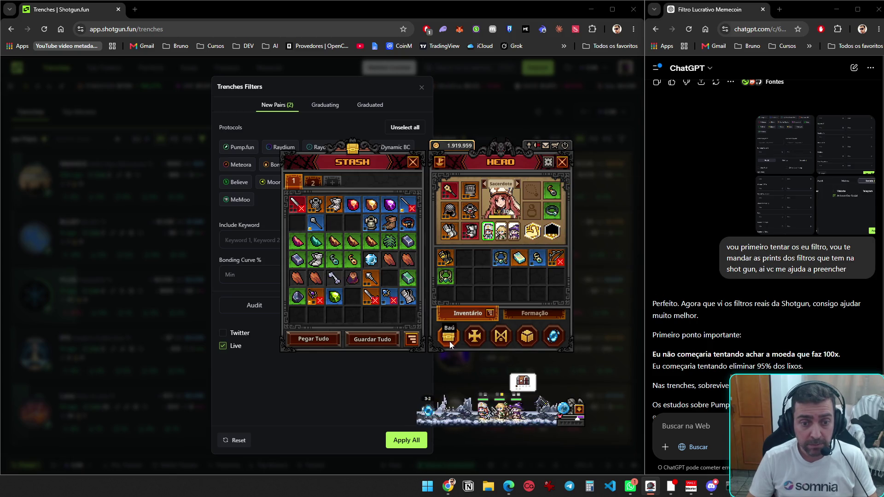
- Close the stash, switch to the Feiticeiro and sort the hero inventory
key(Escape)
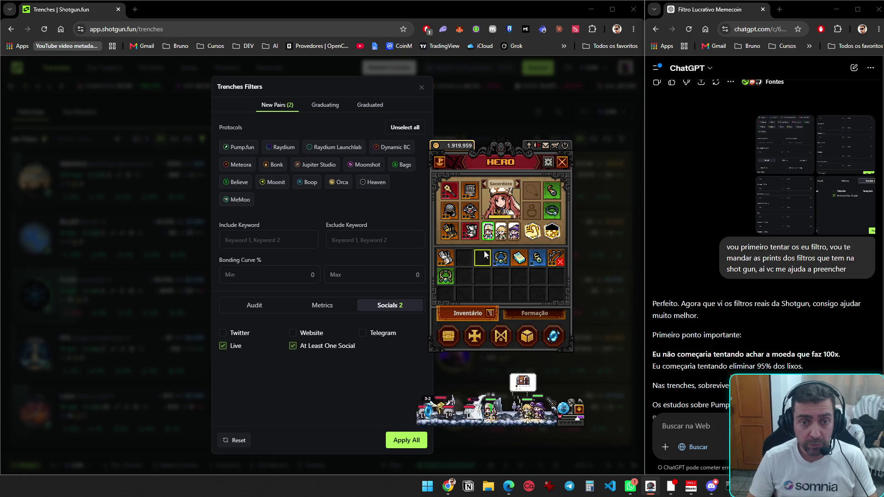
click(515, 233)
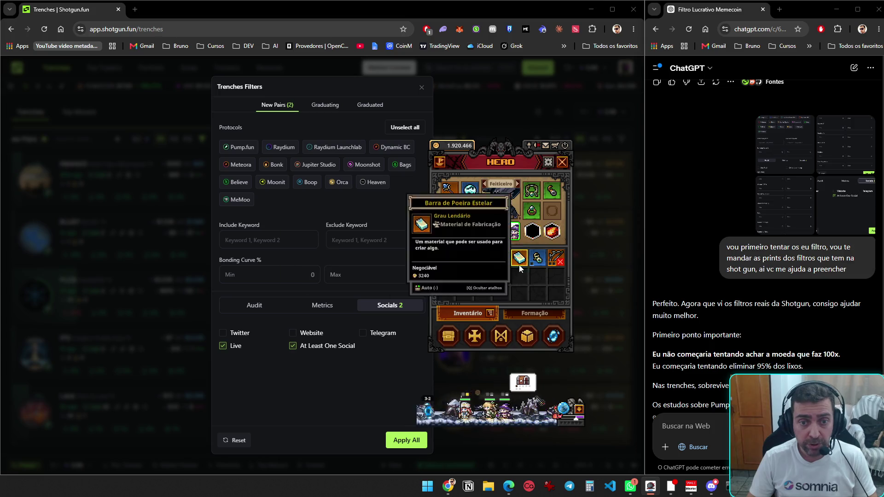
click(491, 313)
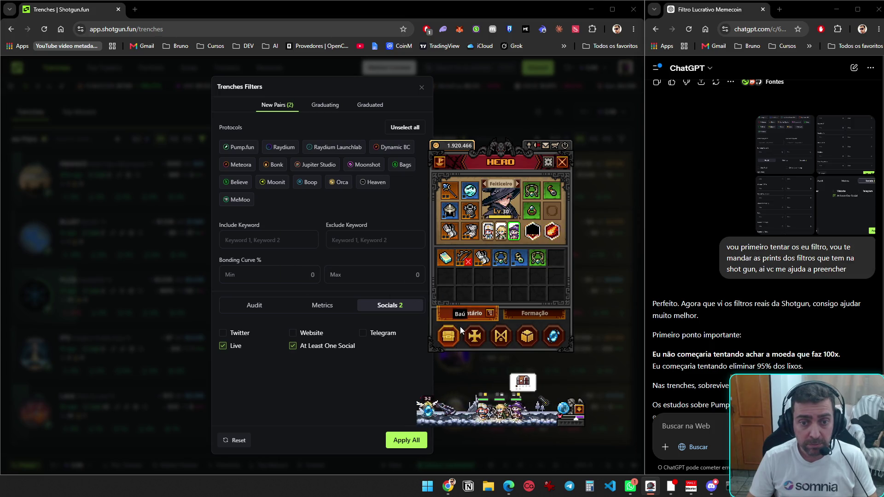
mouse_move(501, 259)
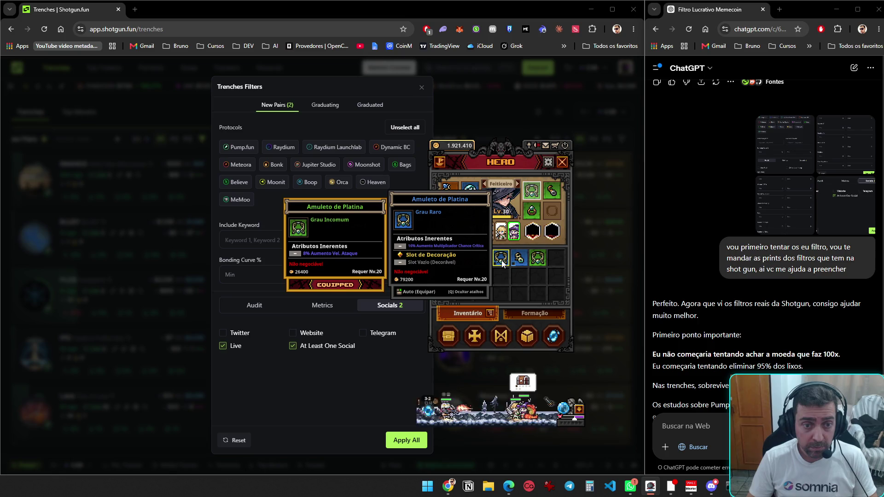
- Switch to the Explorador and equip the Amuleto de prata
key(Right)
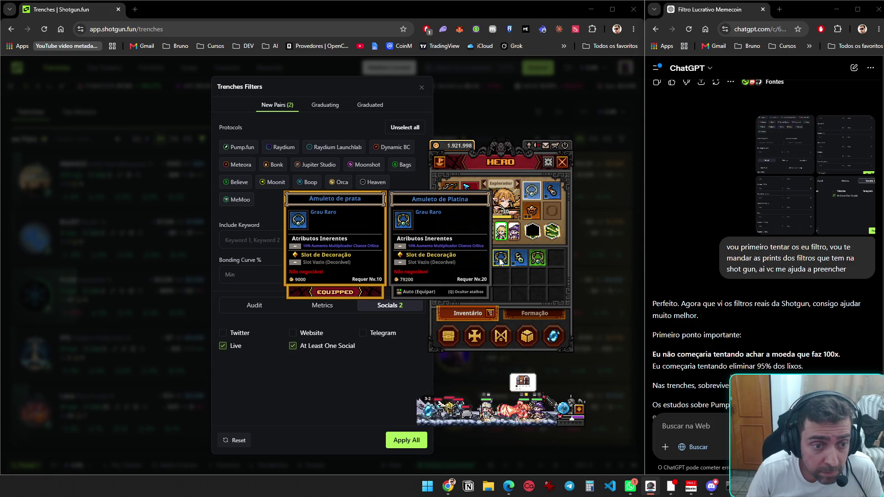
click(501, 261)
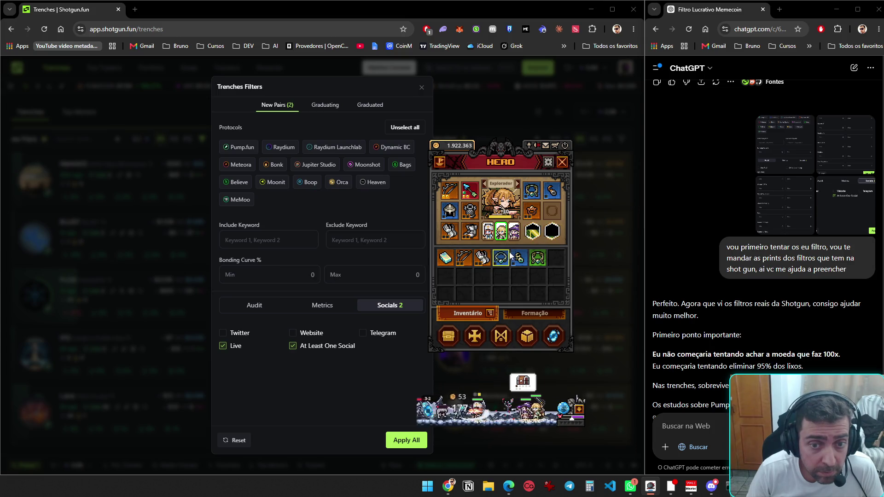
mouse_move(506, 259)
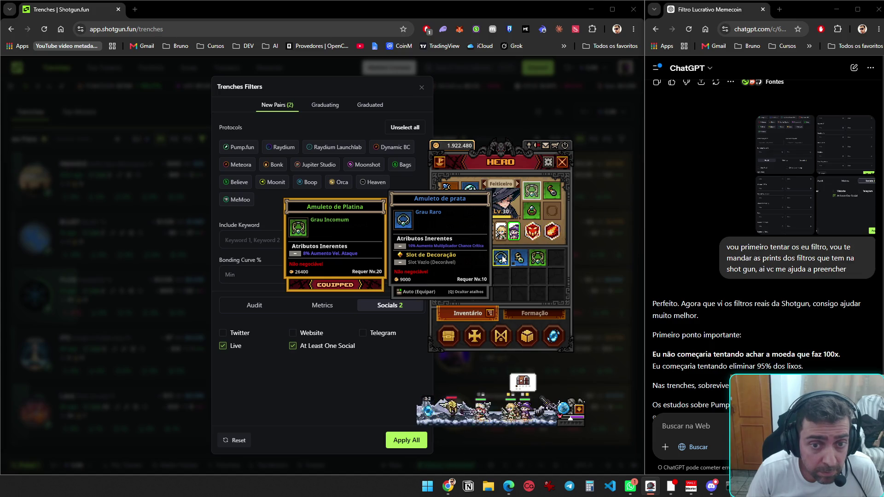
double_click(503, 261)
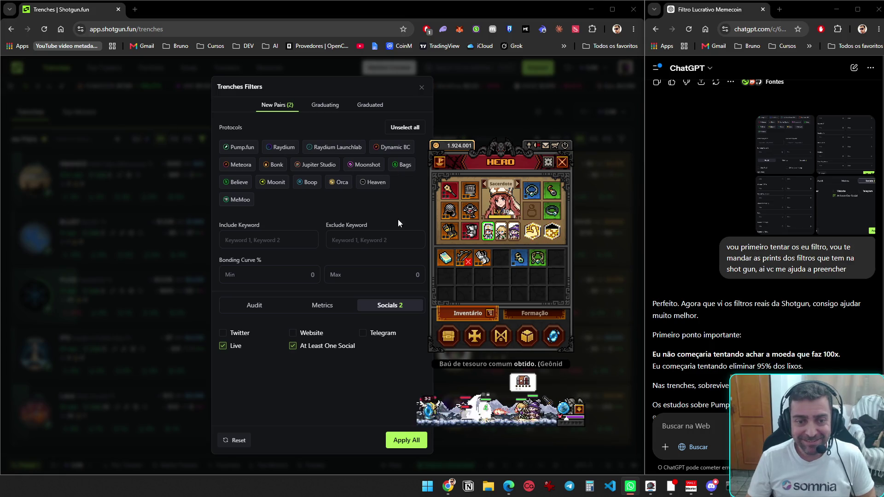
- Send four hero inventory items to the stash and sort the stash
click(448, 336)
right_click(464, 257)
right_click(482, 257)
right_click(501, 257)
right_click(520, 258)
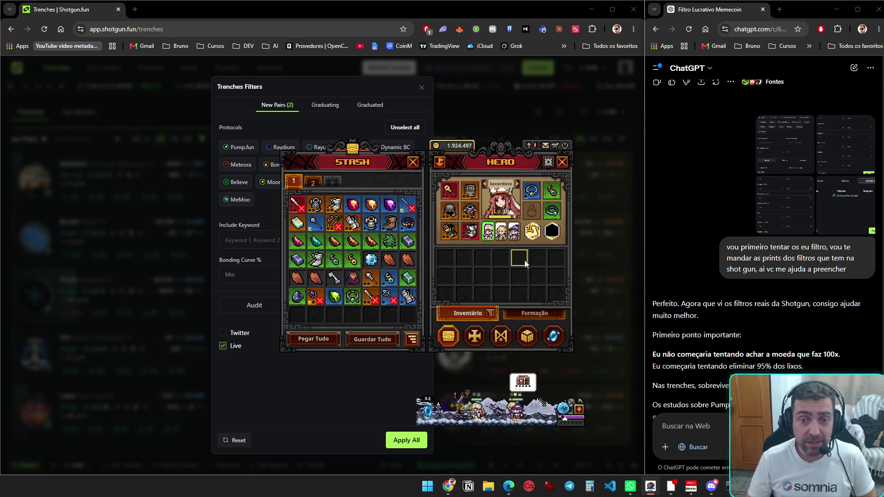
click(412, 339)
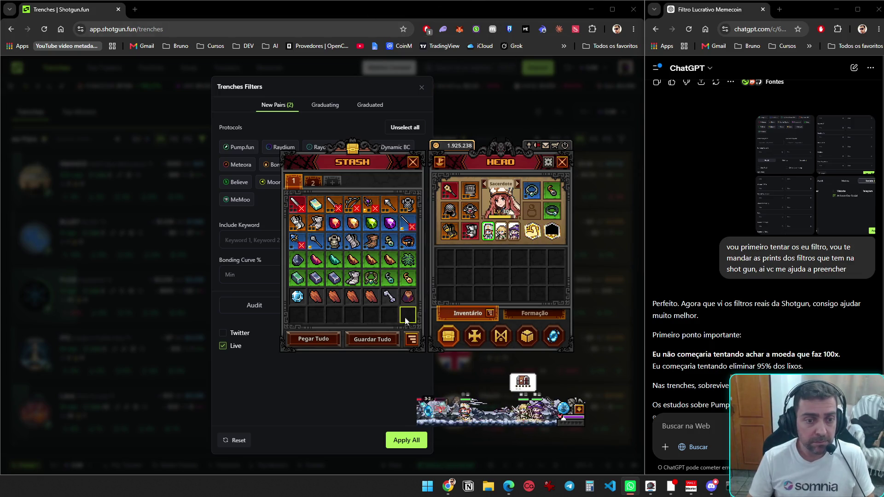
mouse_move(411, 298)
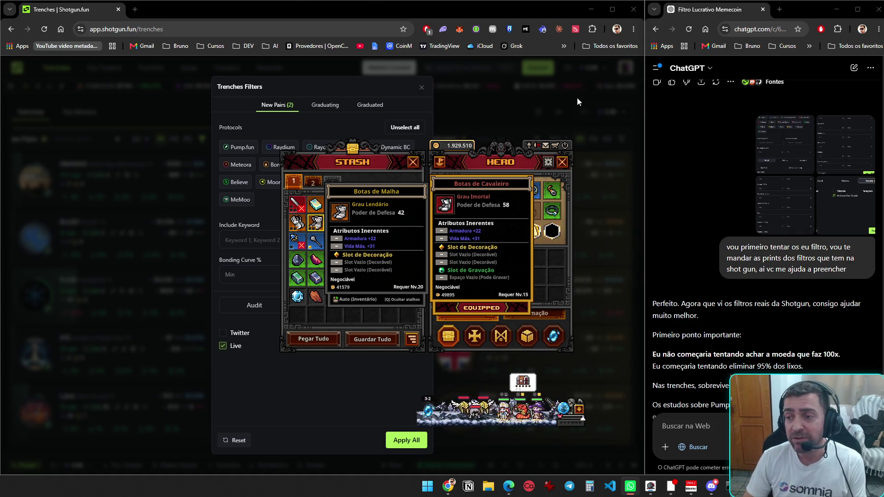
- Move the Braçadeira de Obsidiana from the stash into the hero's inventory
mouse_move(397, 285)
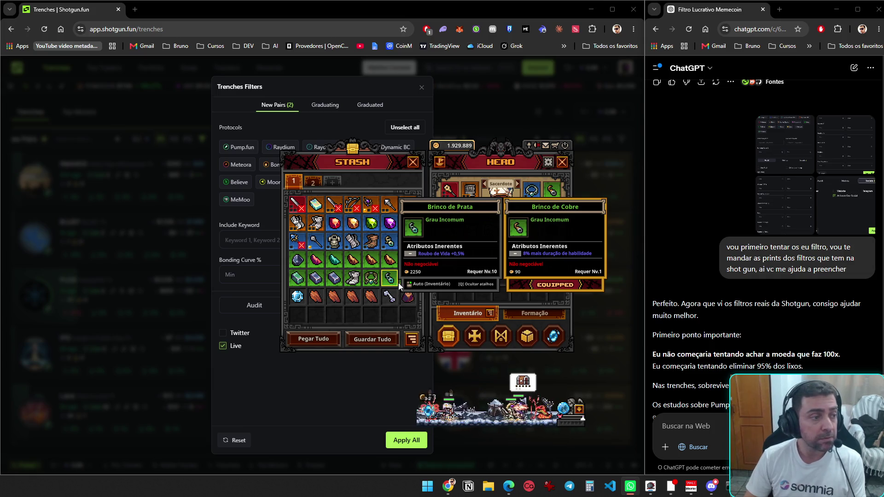
mouse_move(334, 296)
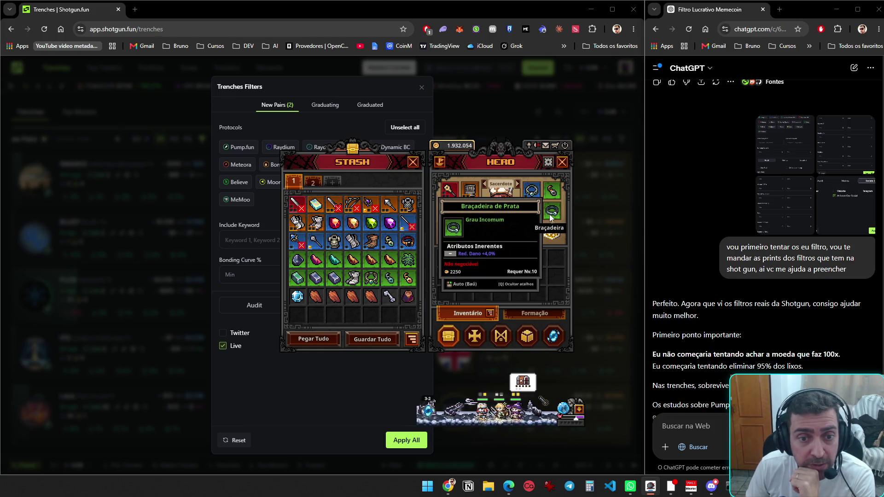
mouse_move(410, 246)
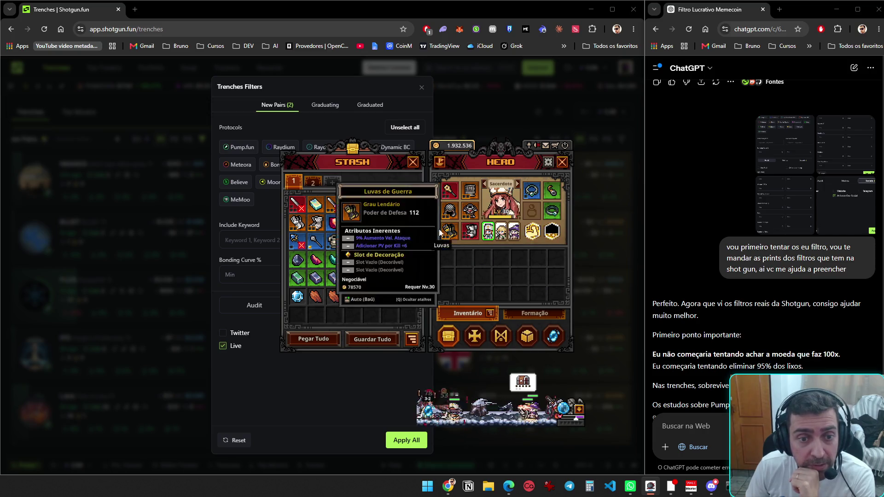
mouse_move(545, 227)
drag(545, 227, 529, 212)
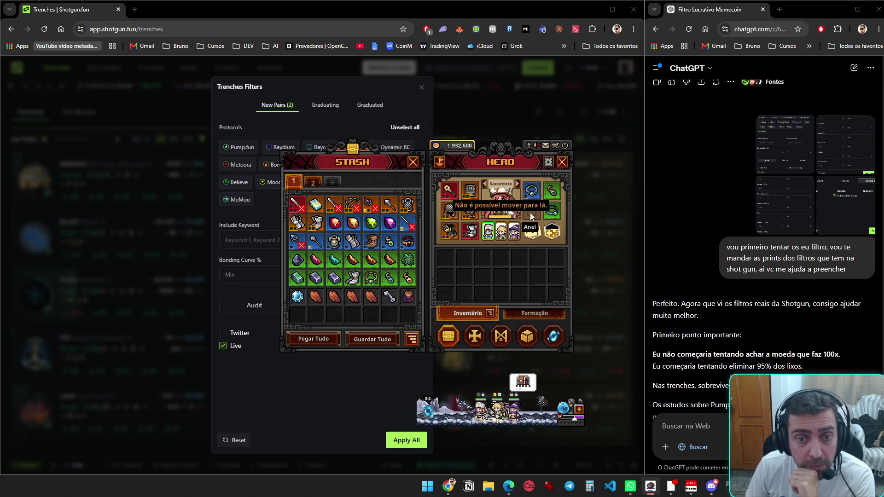
right_click(411, 247)
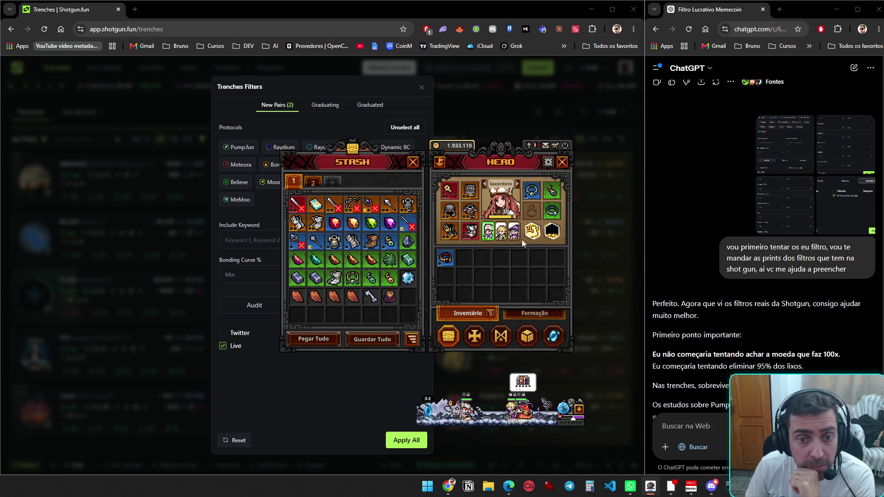
- Make Explorador active, return the bracelet to the stash and equip the stash ring
click(500, 234)
right_click(454, 257)
right_click(408, 298)
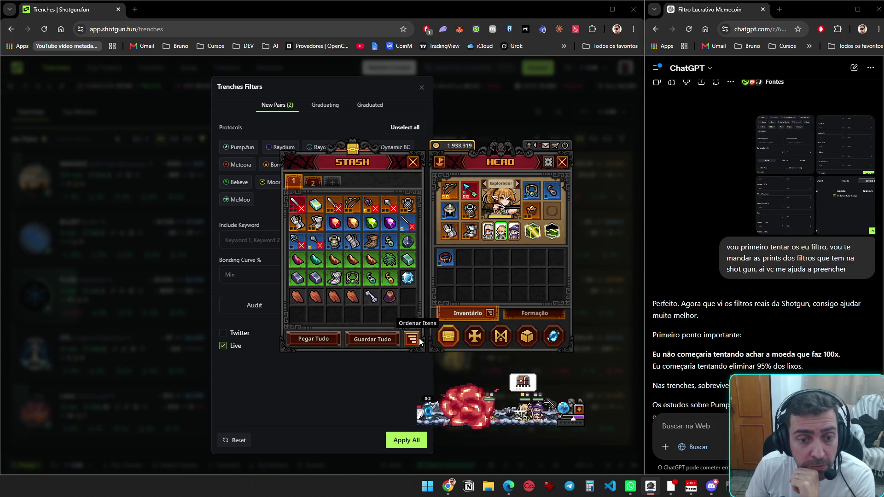
- Close the STASH window to reveal the Trenches Filters
click(449, 336)
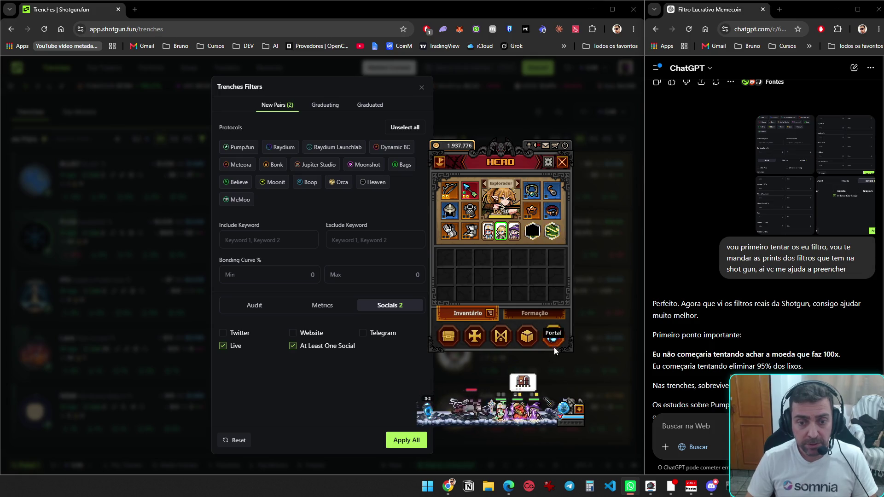
- Close the hero panel and scroll ChatGPT's reply to 'O que cada filtro realmente significa'
click(560, 164)
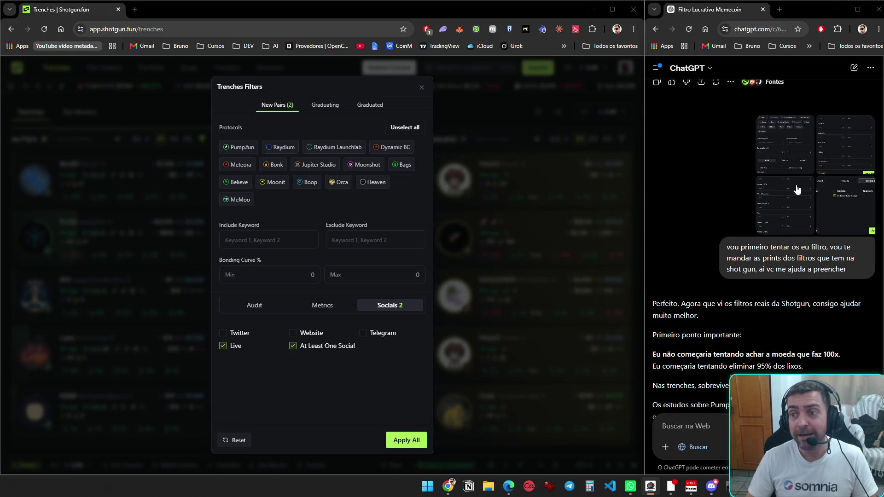
scroll(760, 183, down, 5)
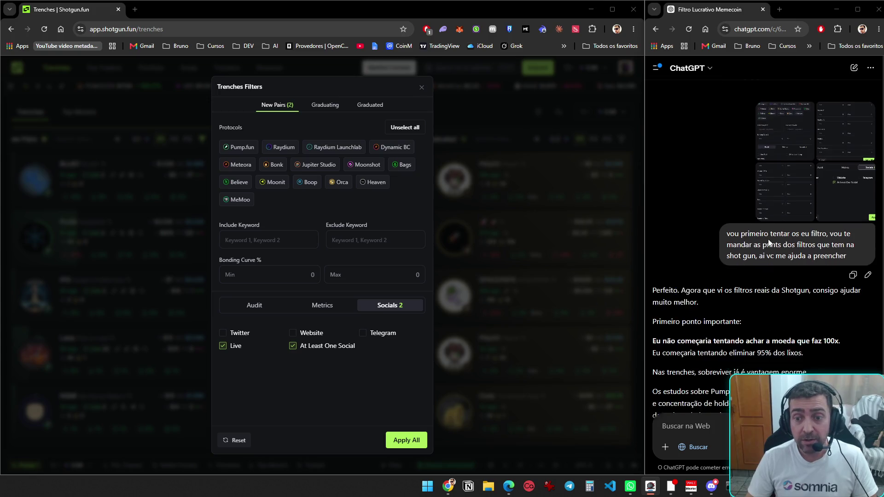
scroll(757, 260, down, 2)
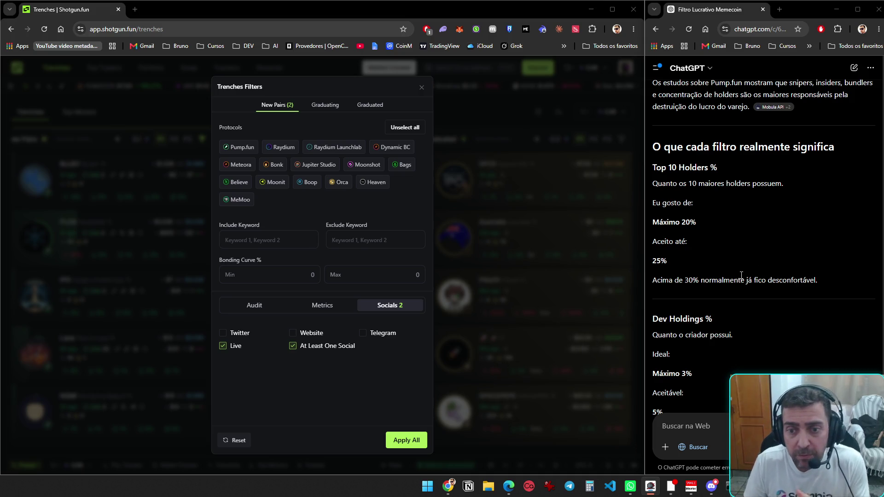
scroll(741, 209, up, 1)
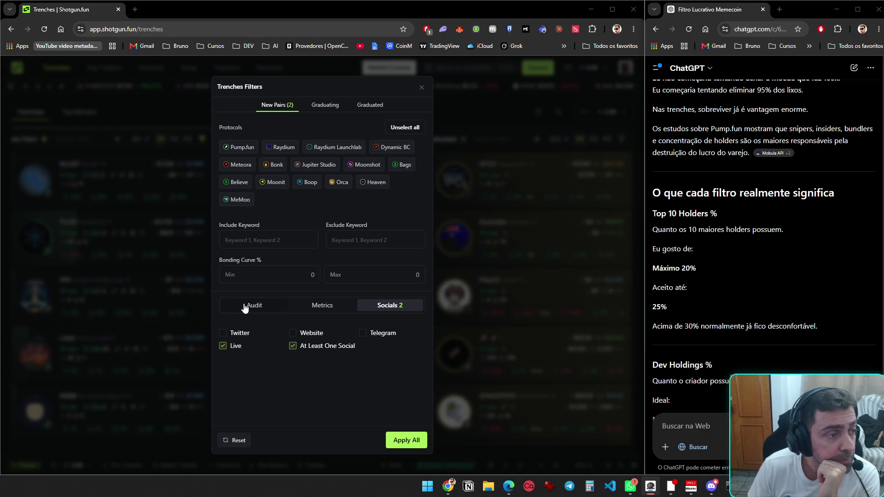
- Show the New Pairs Audit filters and scroll through them against the ChatGPT profiles
click(256, 312)
scroll(258, 317, down, 2)
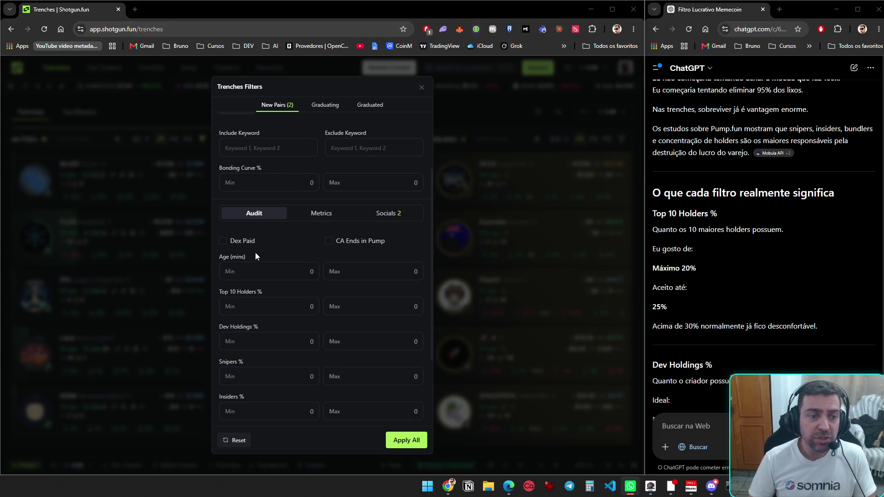
scroll(267, 277, up, 2)
scroll(273, 279, down, 4)
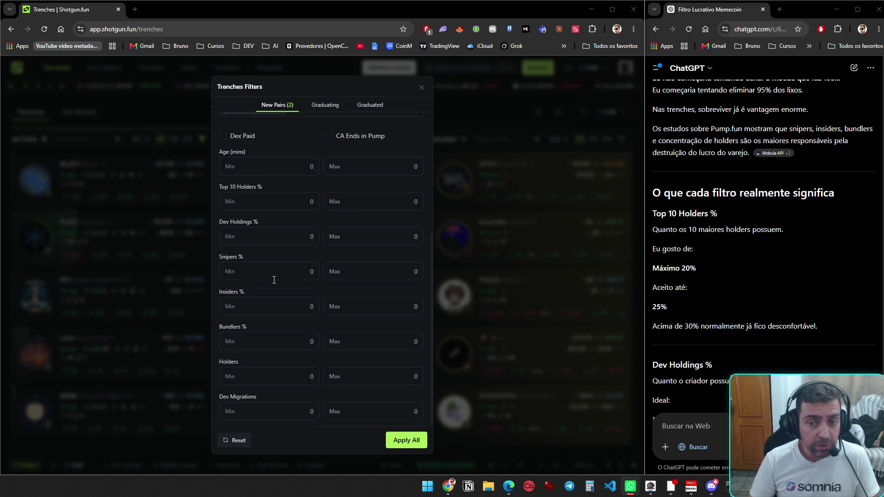
scroll(273, 280, up, 4)
scroll(765, 338, down, 3)
scroll(760, 348, down, 8)
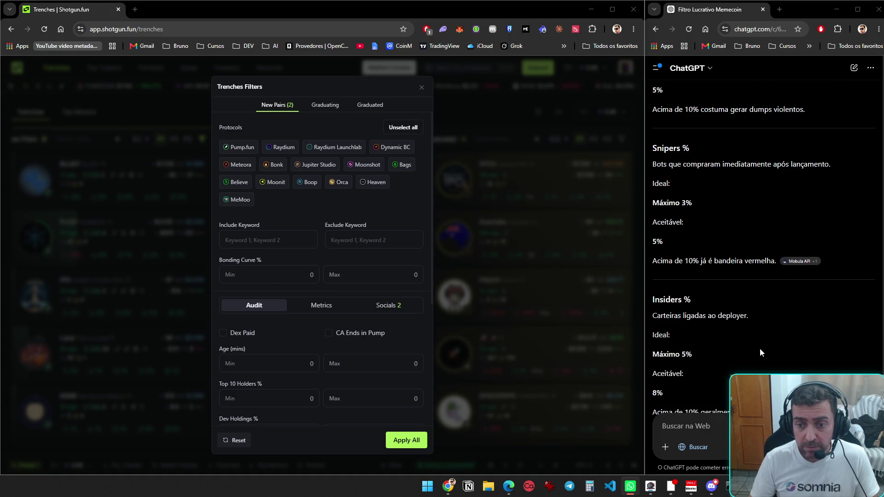
scroll(760, 348, down, 10)
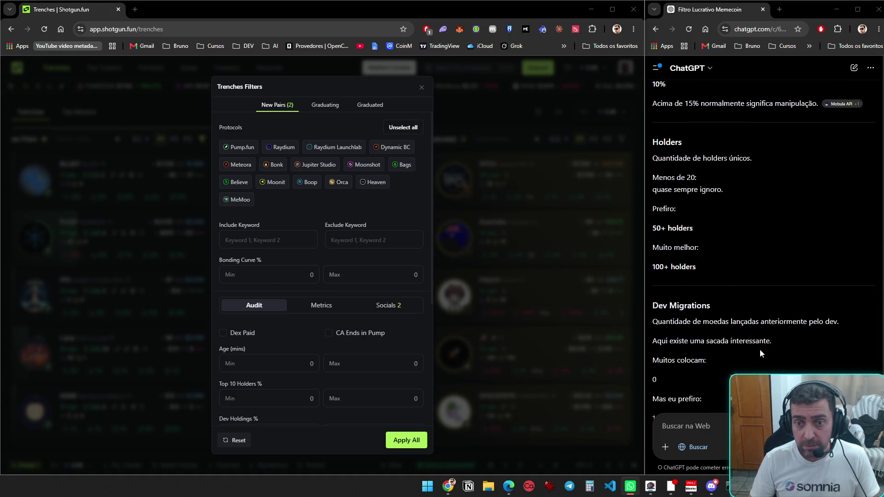
scroll(763, 352, down, 15)
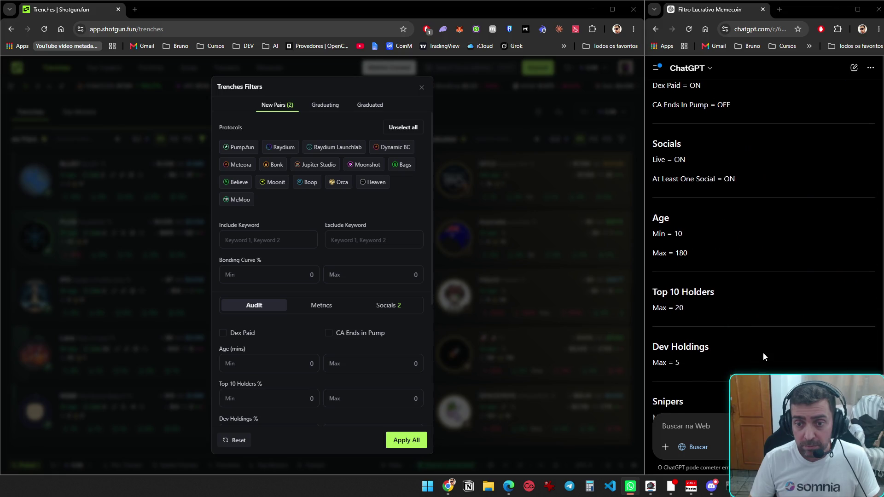
scroll(763, 352, down, 15)
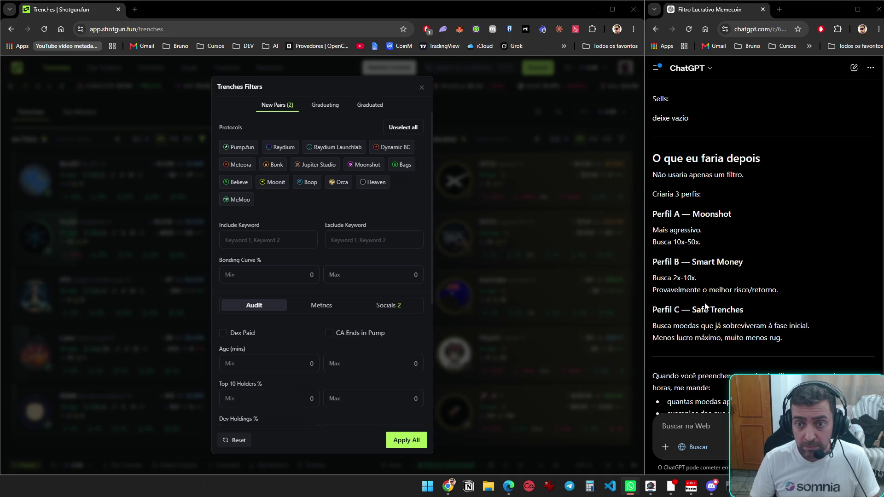
scroll(704, 313, down, 3)
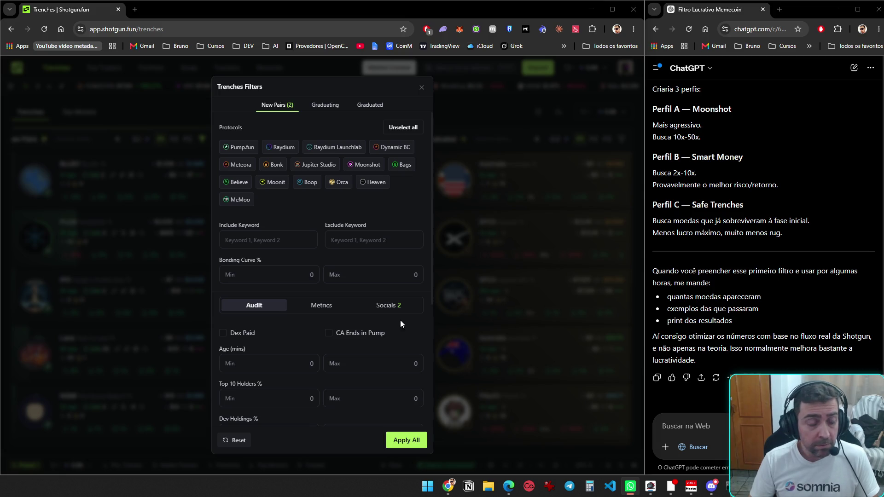
scroll(314, 282, down, 5)
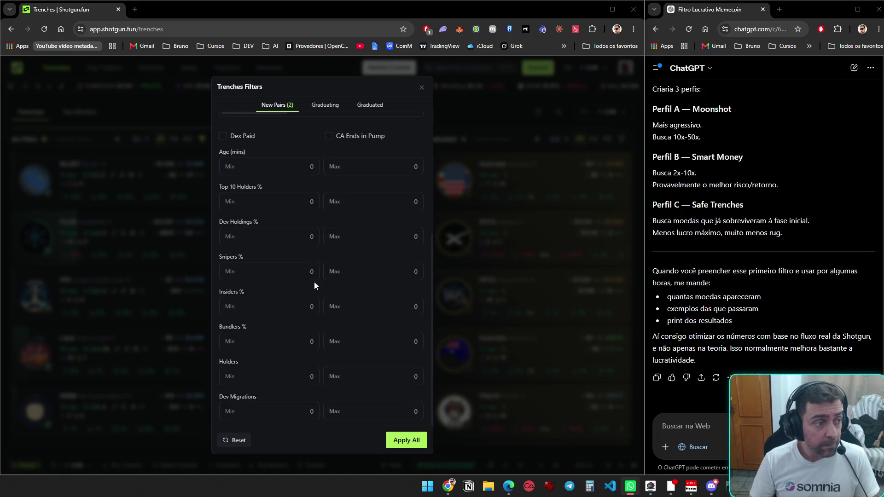
scroll(314, 285, up, 5)
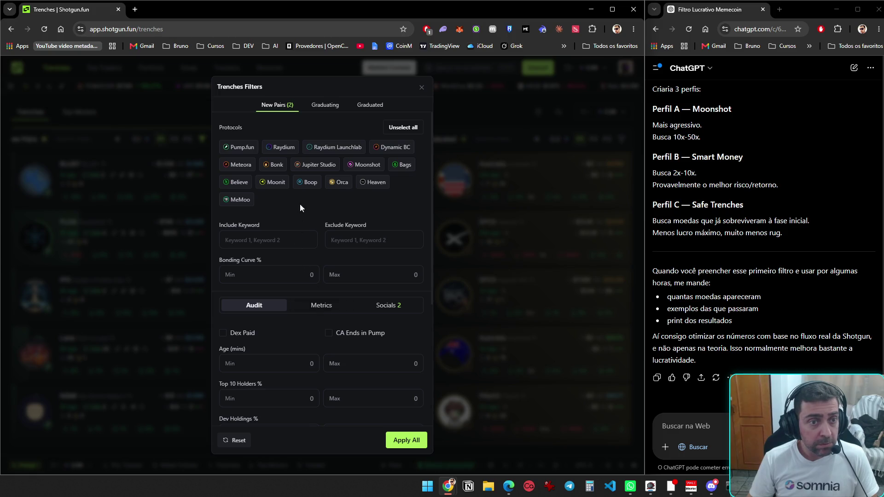
scroll(282, 325, down, 4)
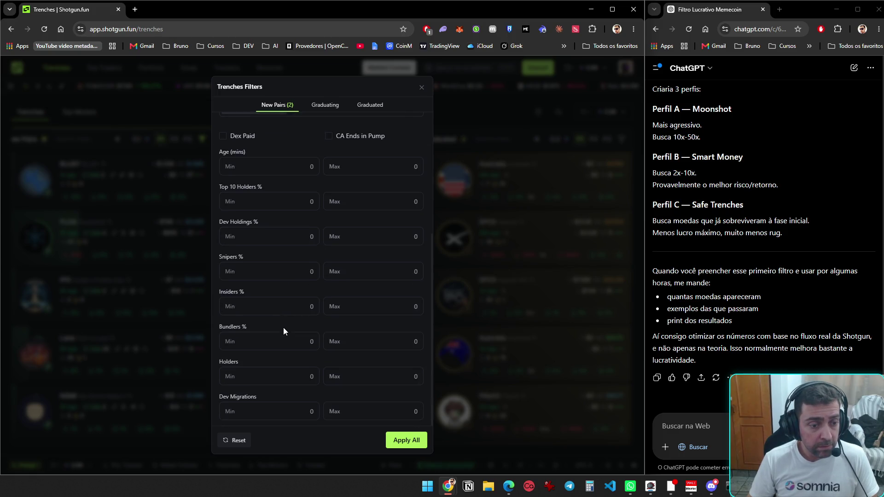
scroll(283, 340, up, 4)
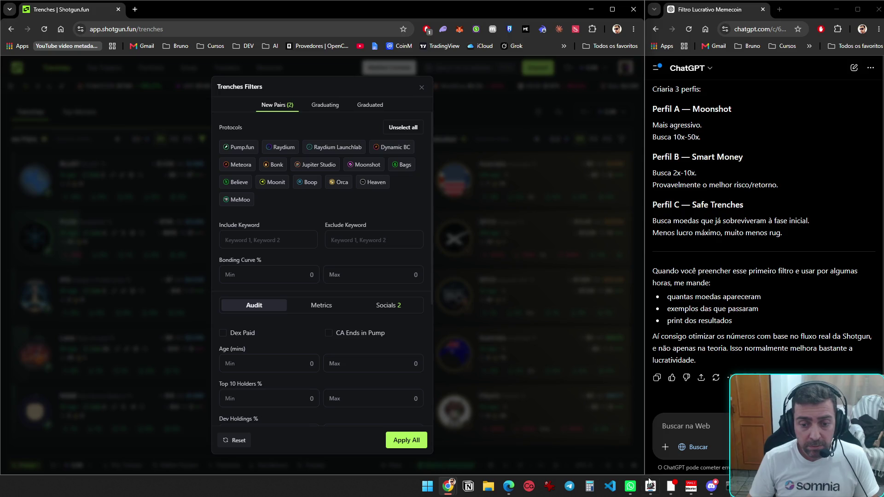
click(569, 486)
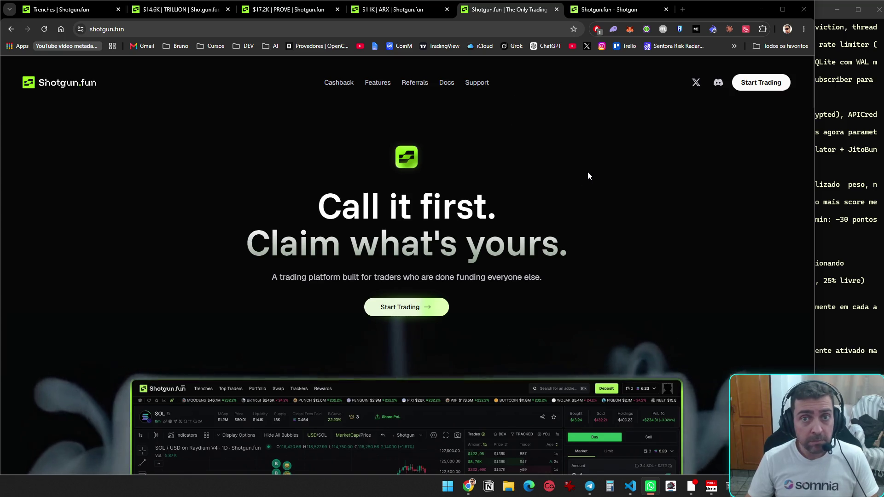
key(ctrl+super+Right)
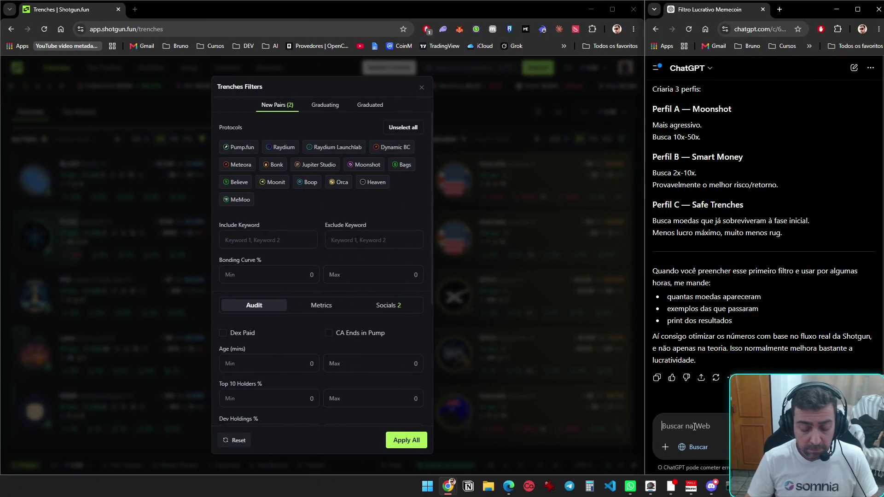
- Ask ChatGPT to start in order with profile A, then clear all selected protocols
text(Ok, vamos na ordem,)
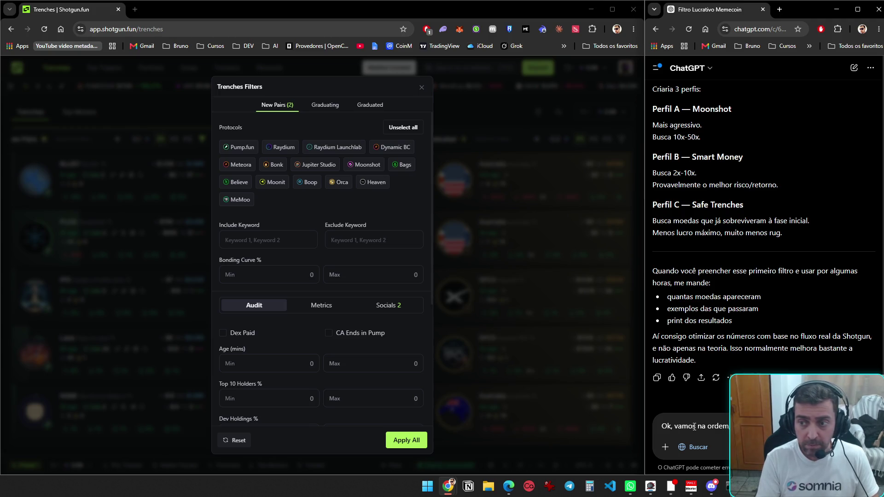
text(mandei nas prints.)
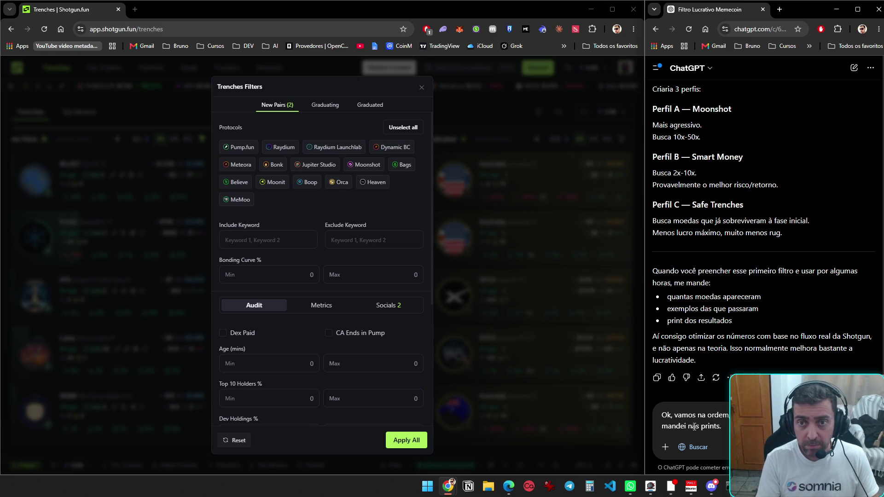
text( M)
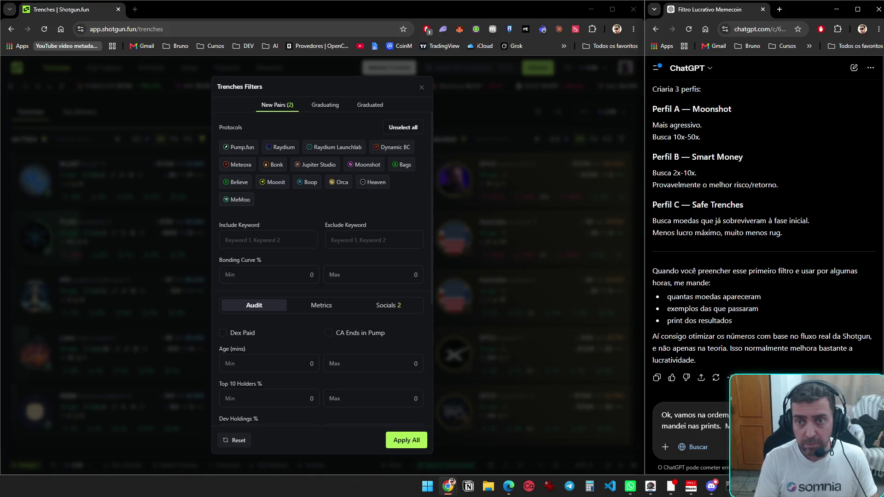
text(preencher, vamos pri)
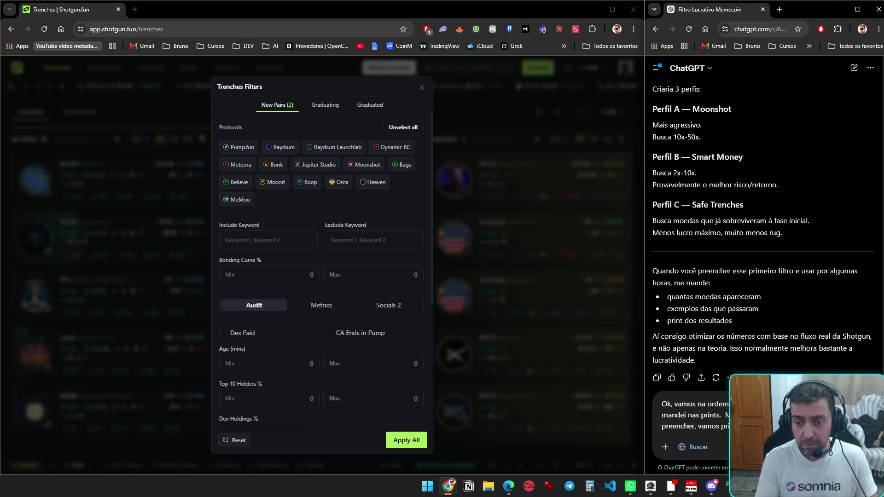
key(Return)
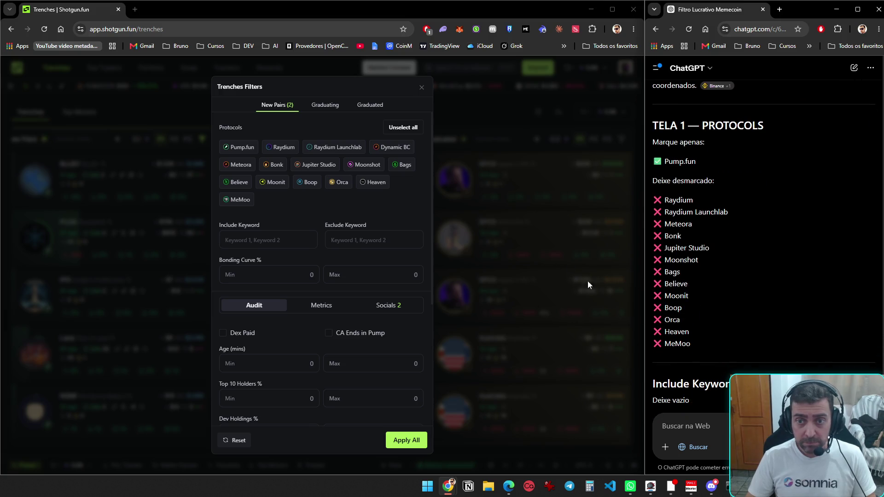
click(402, 132)
- Select only Pump.fun as protocol and set Bonding Curve to 15–85
click(239, 147)
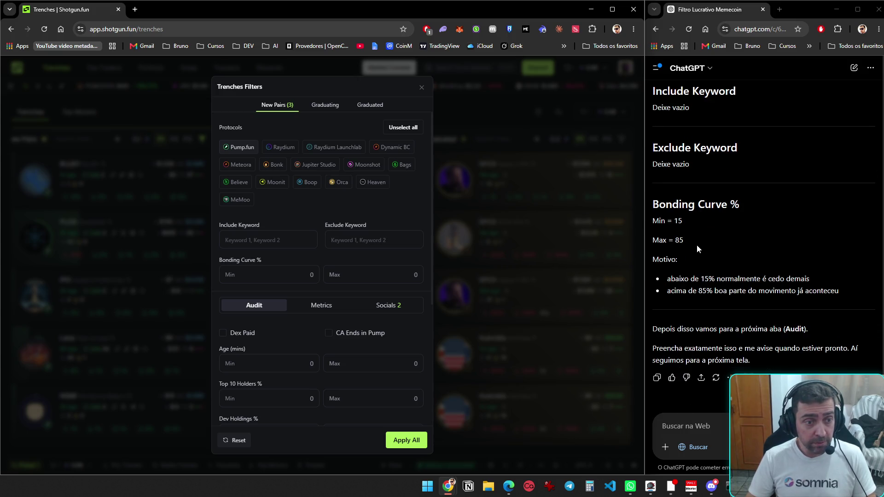
click(262, 275)
text(1)
key(Delete)
text(5)
click(394, 279)
click(394, 279)
text(85)
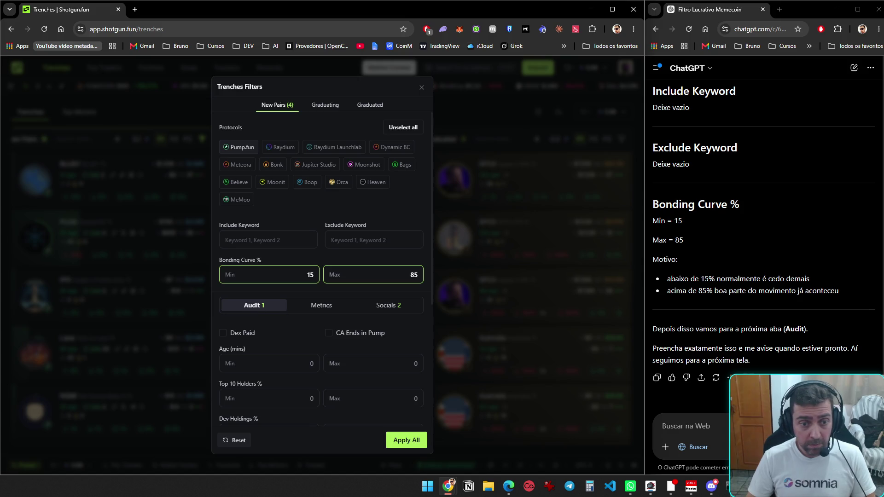
- Reply 'ok' to ChatGPT to confirm the step is done
click(726, 434)
text(ok)
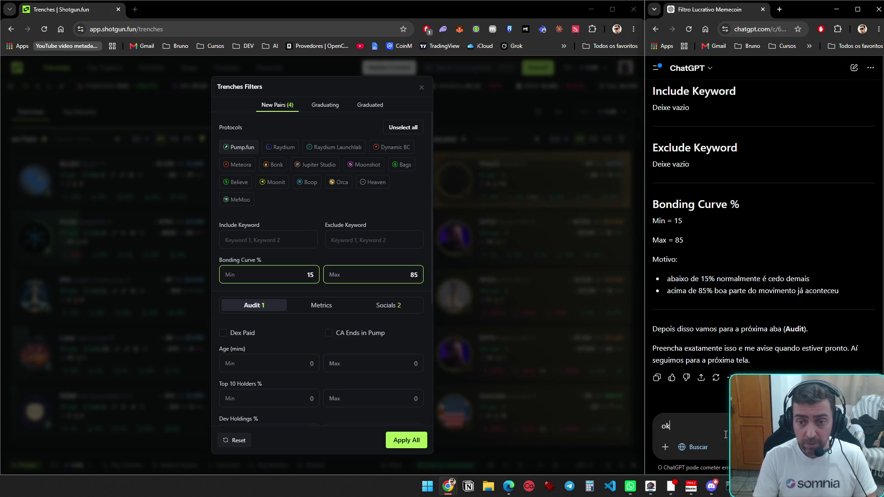
key(Return)
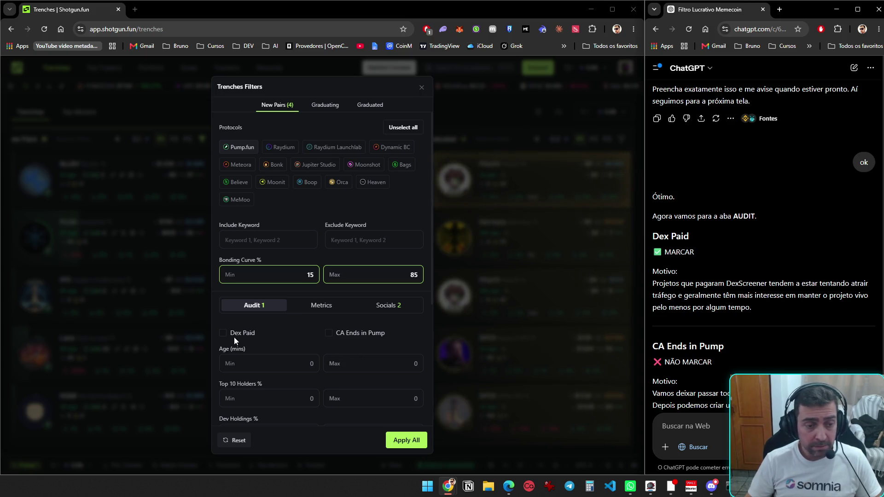
- Tick the Dex Paid checkbox in the New Pairs Audit filters
click(223, 334)
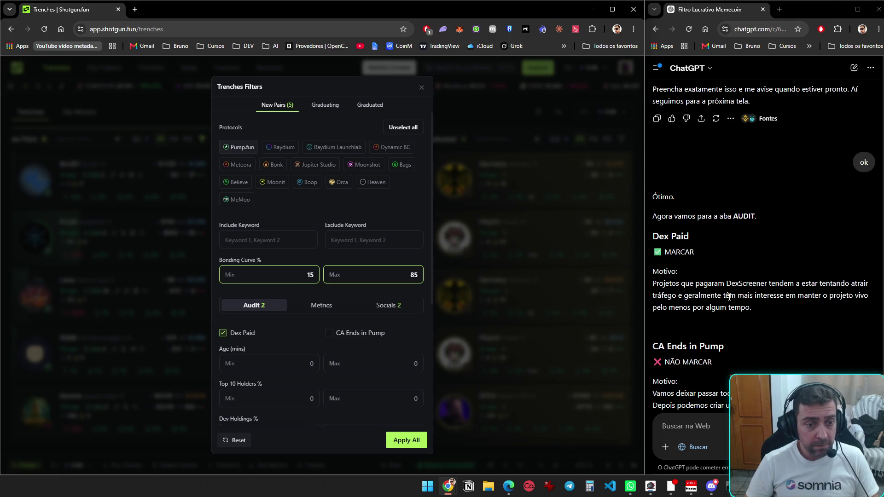
- Set audit Age to 10–180 and cap Top 10 holders and dev holdings at 20
scroll(730, 297, down, 5)
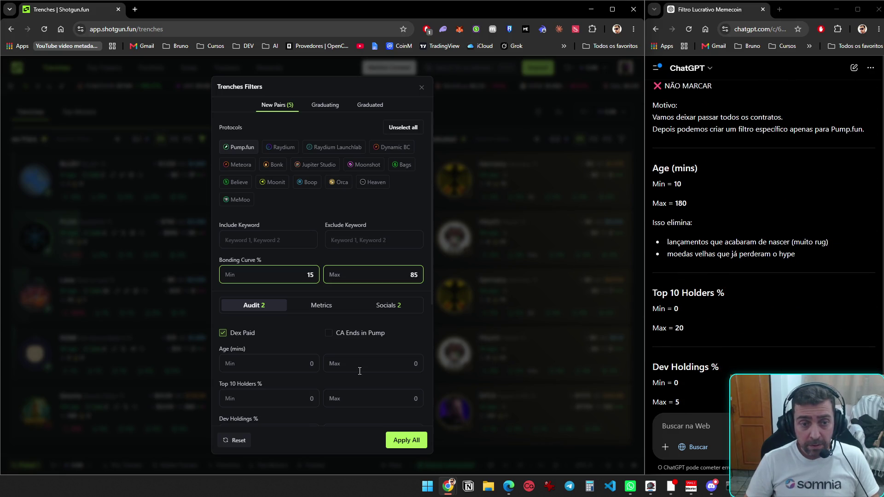
click(278, 367)
text(100)
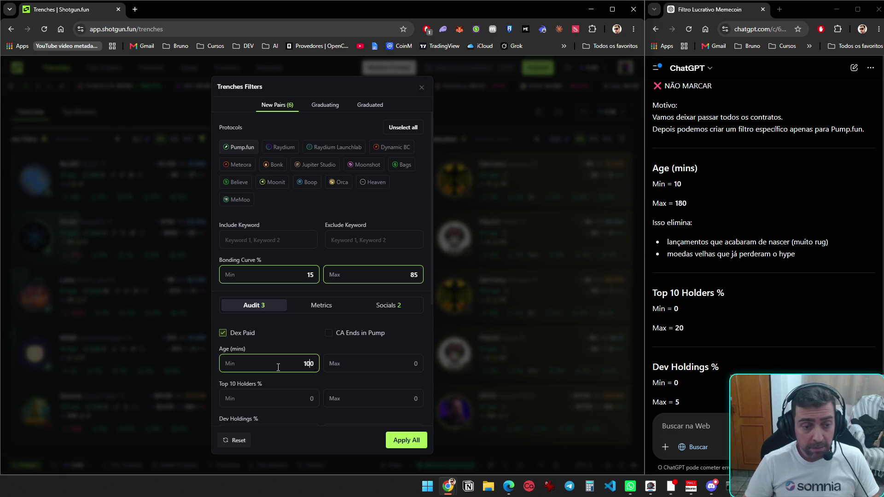
key(BackSpace)
key(Tab)
text(180)
key(Tab)
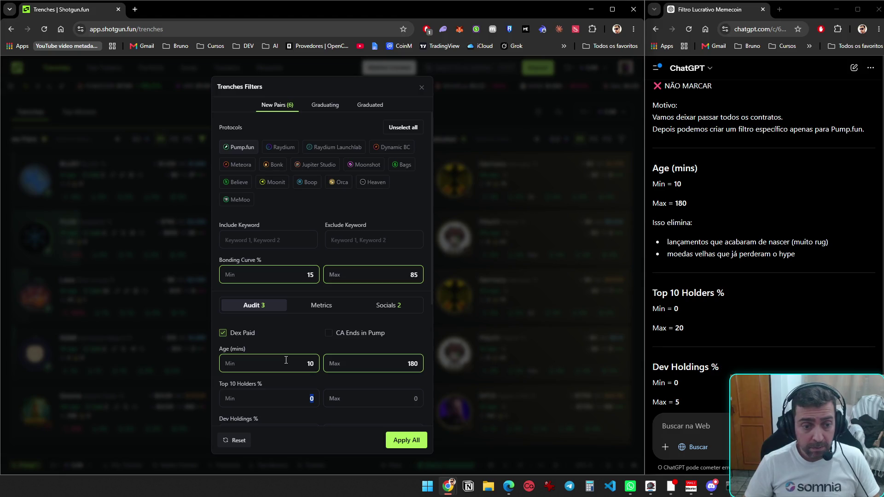
key(Tab)
text(20)
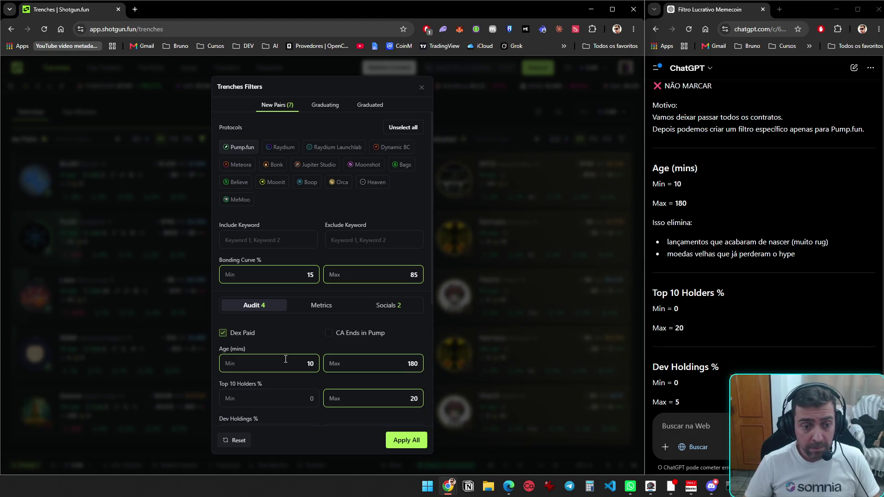
scroll(285, 360, down, 4)
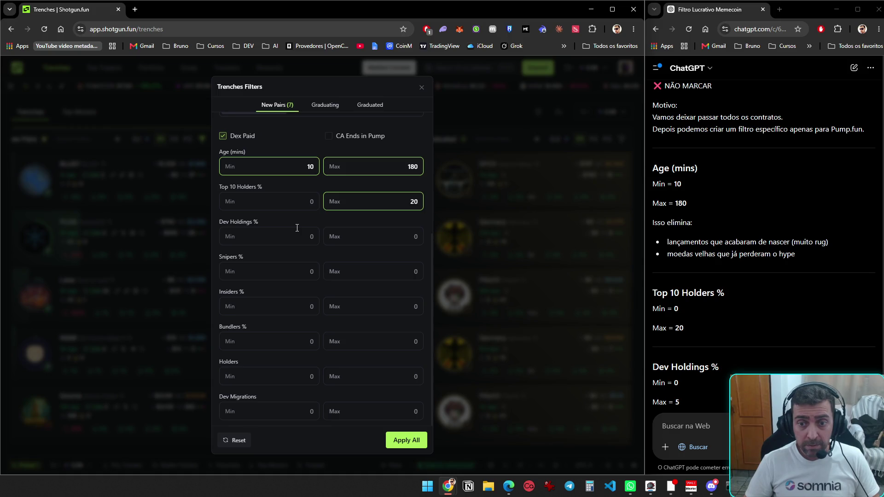
key(Tab)
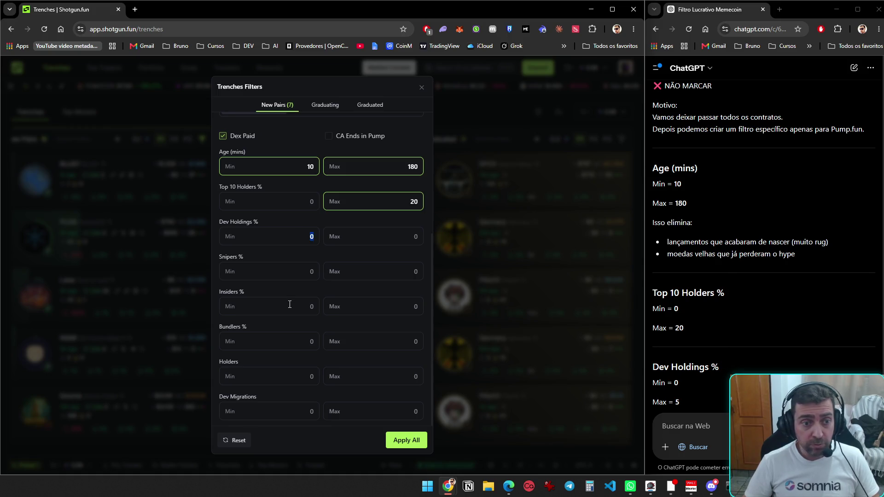
key(Tab)
text(20)
- Cap snipers at 5, insiders at 8 and bundlers at 10
key(Tab)
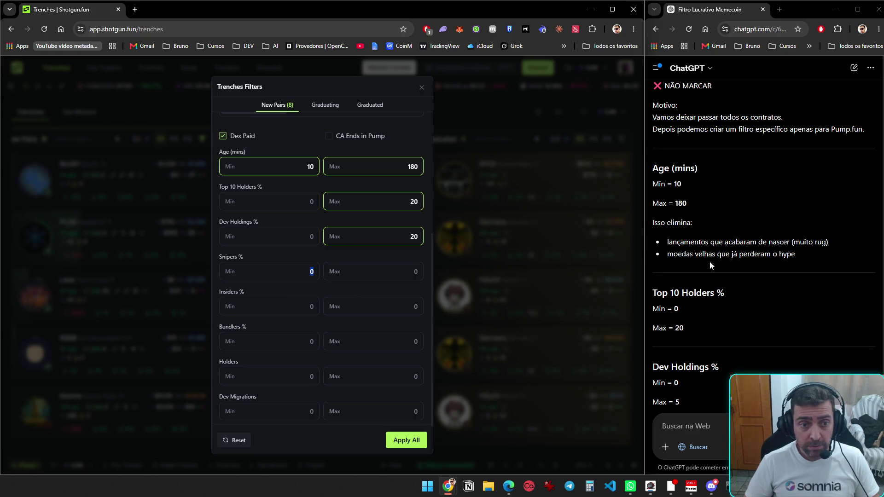
scroll(746, 289, down, 6)
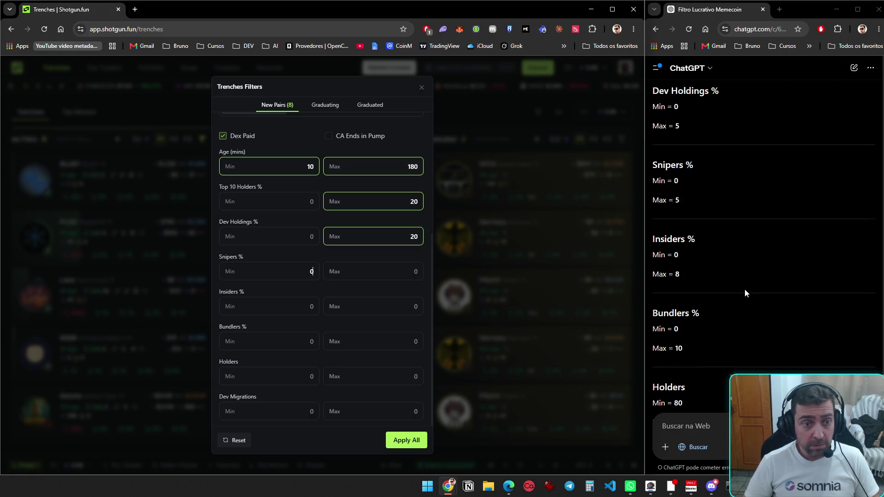
key(Tab)
text(5)
key(Tab)
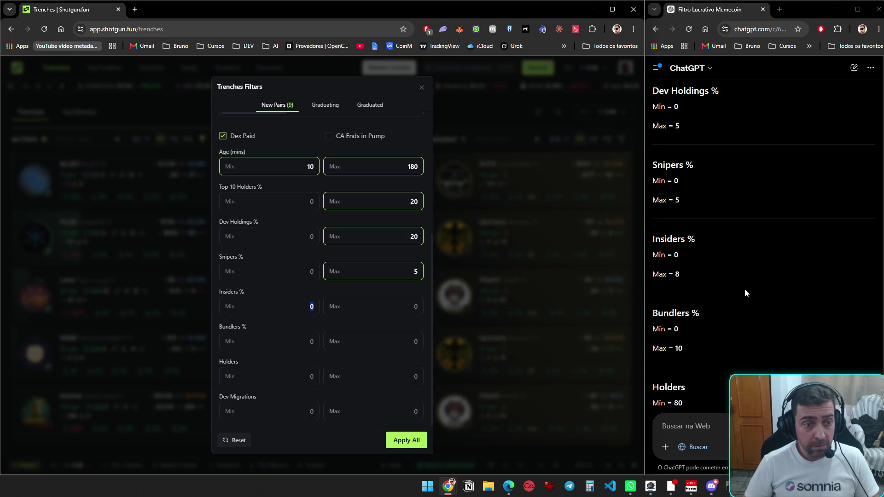
key(Tab)
text(8)
key(Tab)
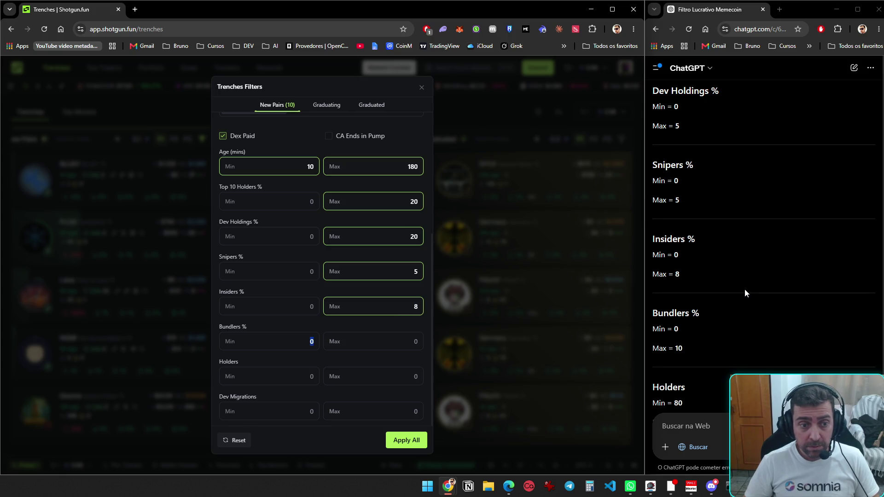
key(Tab)
text(10)
- Require at least 80 holders and dev migrations between 1 and 20
key(Tab)
scroll(763, 266, down, 4)
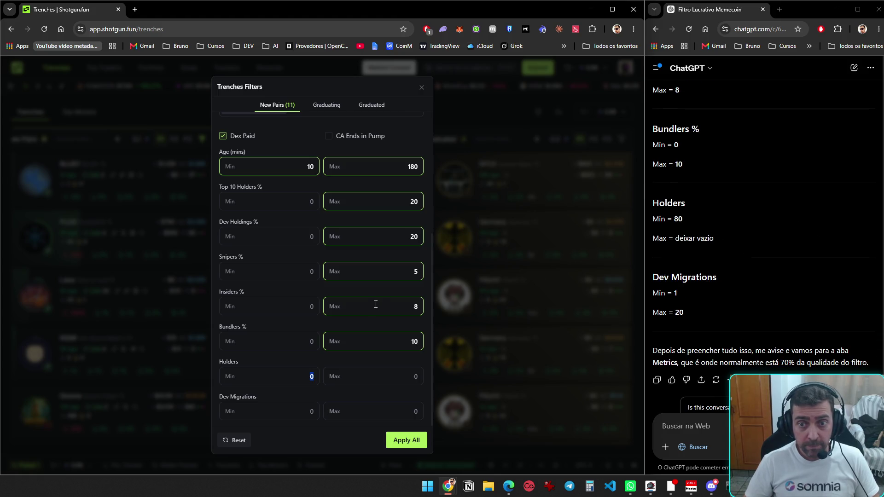
text(80)
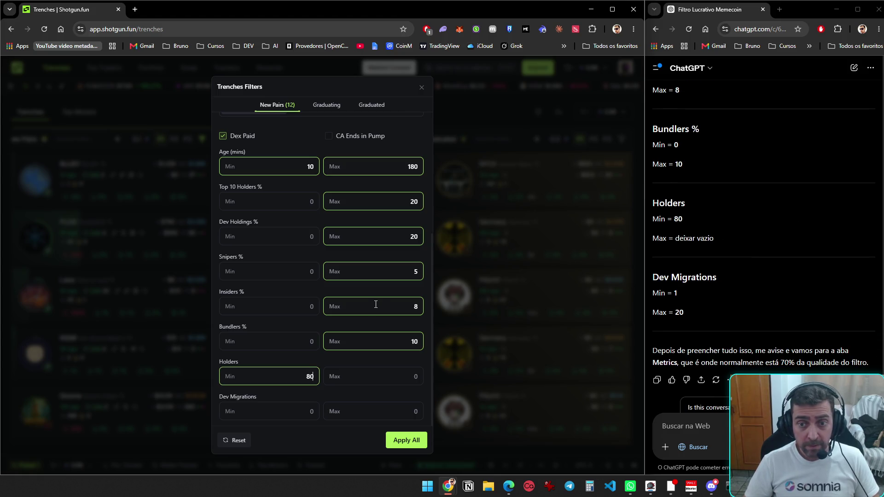
key(Tab)
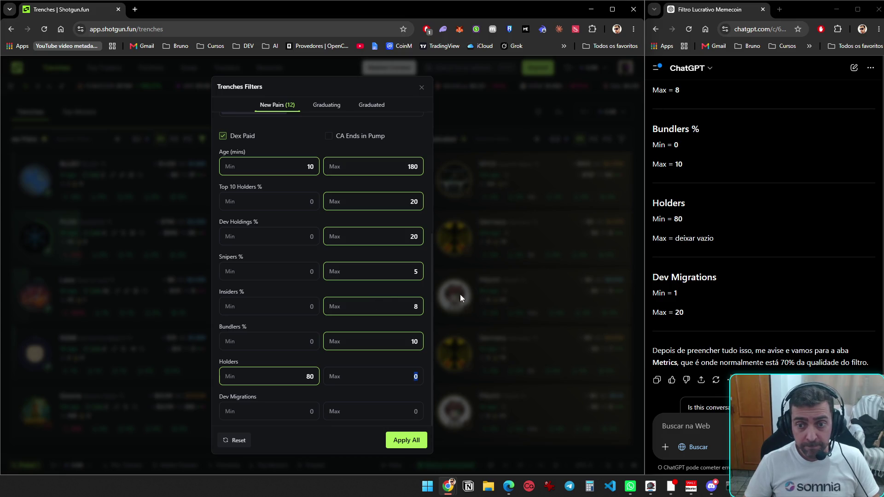
key(Tab)
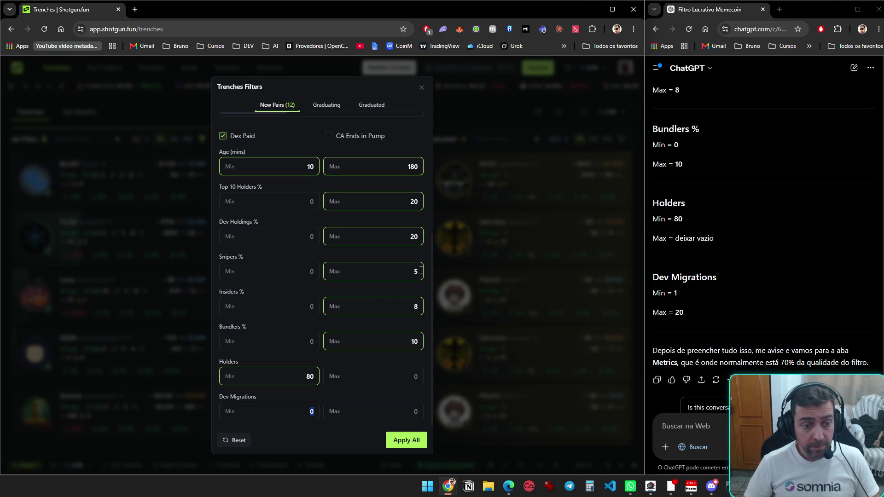
text(1)
key(Tab)
text(20)
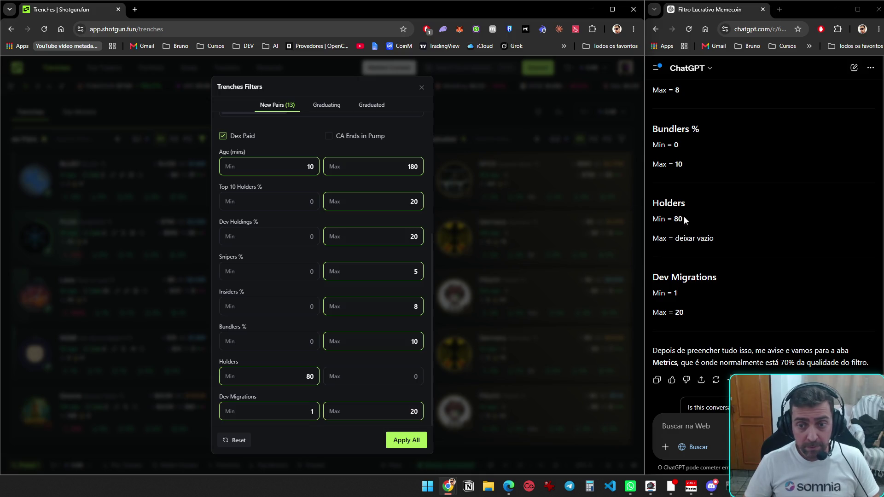
scroll(708, 305, down, 1)
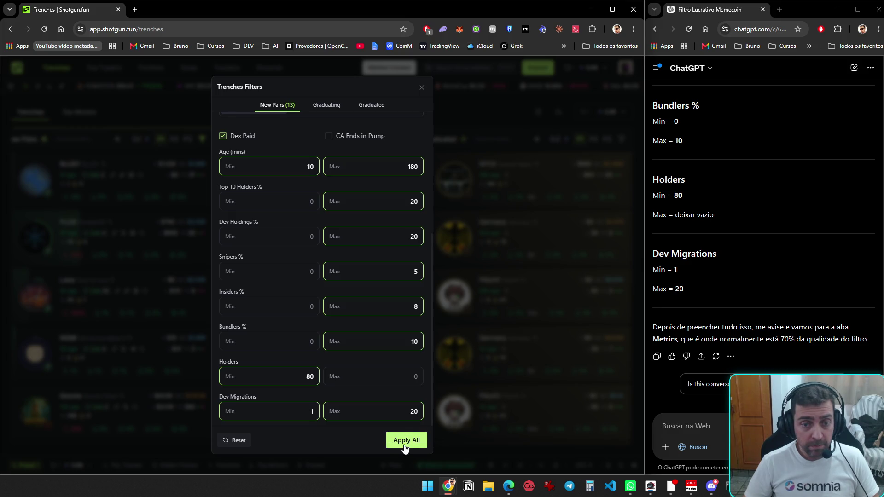
click(718, 430)
- Reply 'foi' to ChatGPT to report the audit filters done, and bring up the Metrics filters
text(foi)
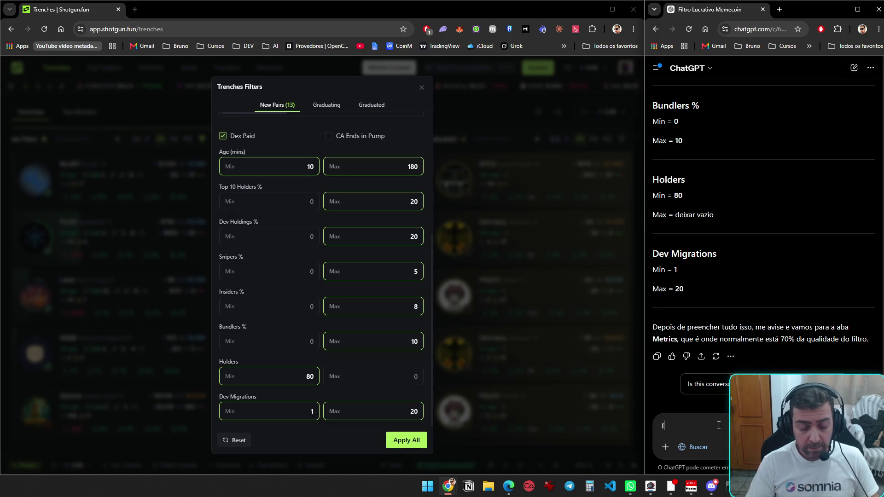
key(Return)
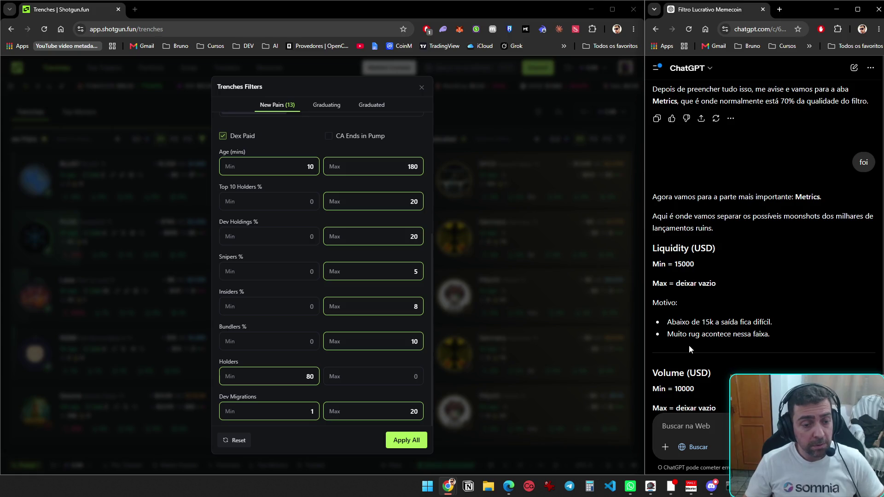
scroll(286, 398, up, 5)
click(311, 307)
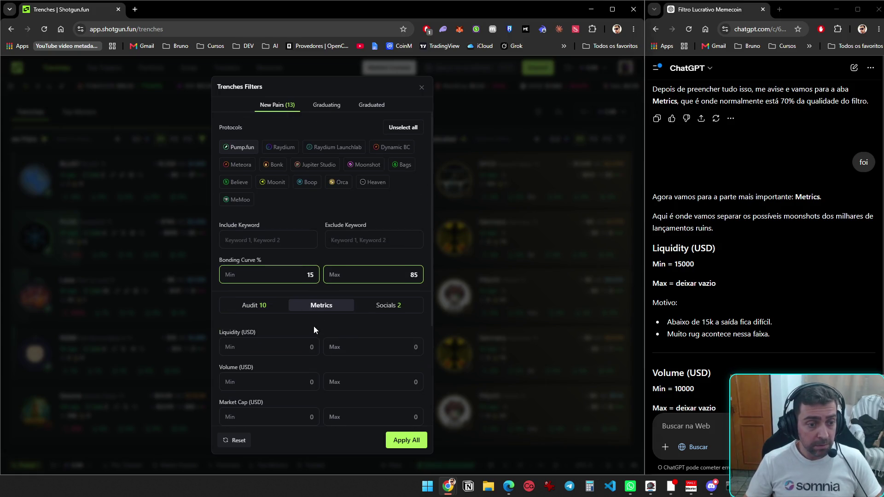
- Enter minimum liquidity 15000 and minimum volume 10000 in the Metrics filters
scroll(314, 326, down, 2)
click(260, 259)
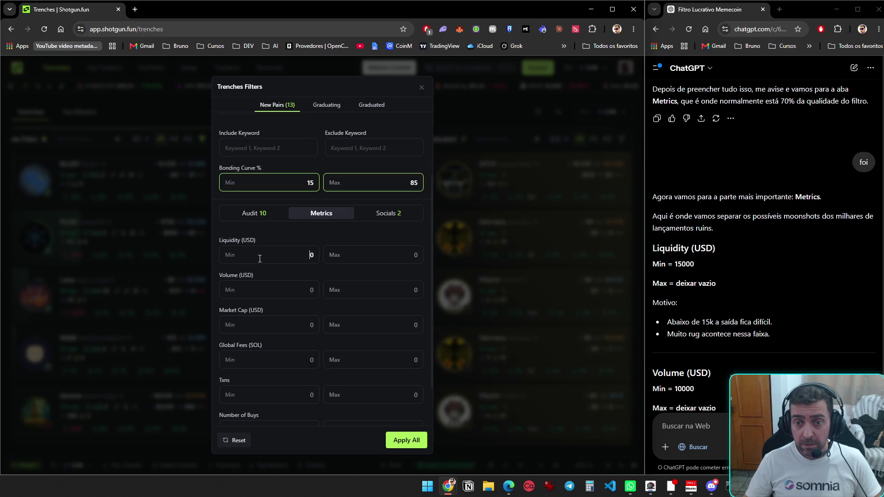
text(150)
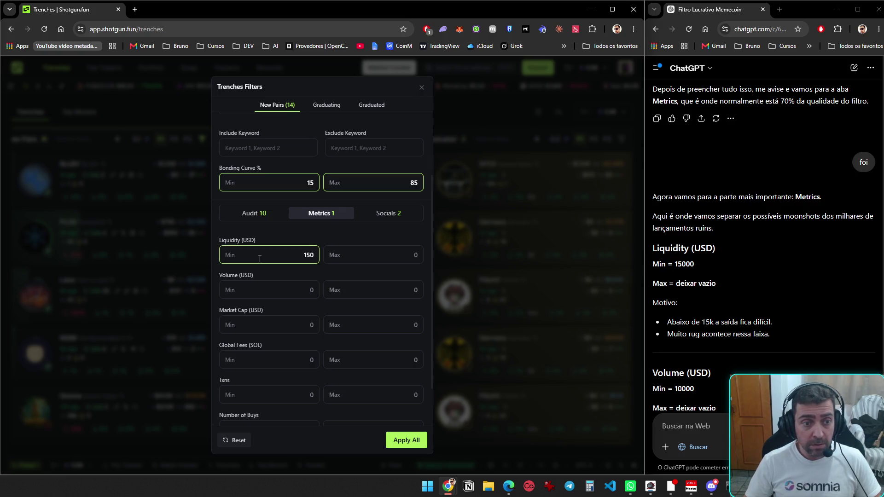
text(00)
key(Tab)
key(Tab)
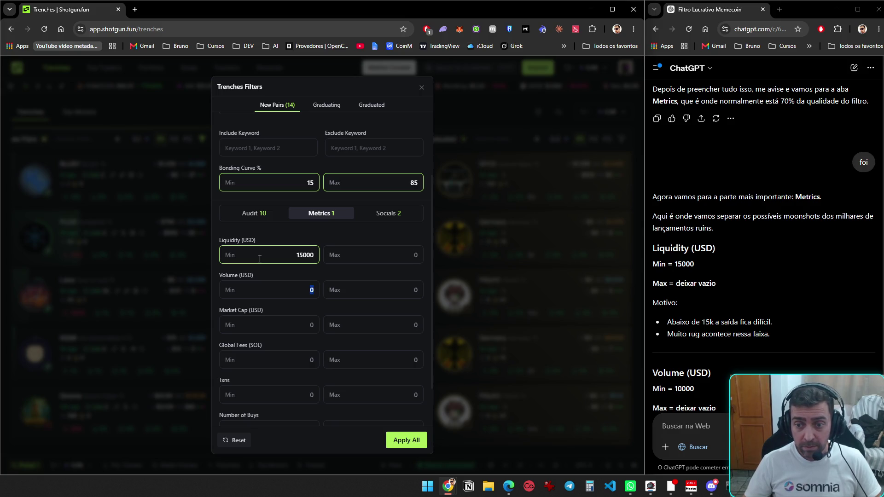
text(10000)
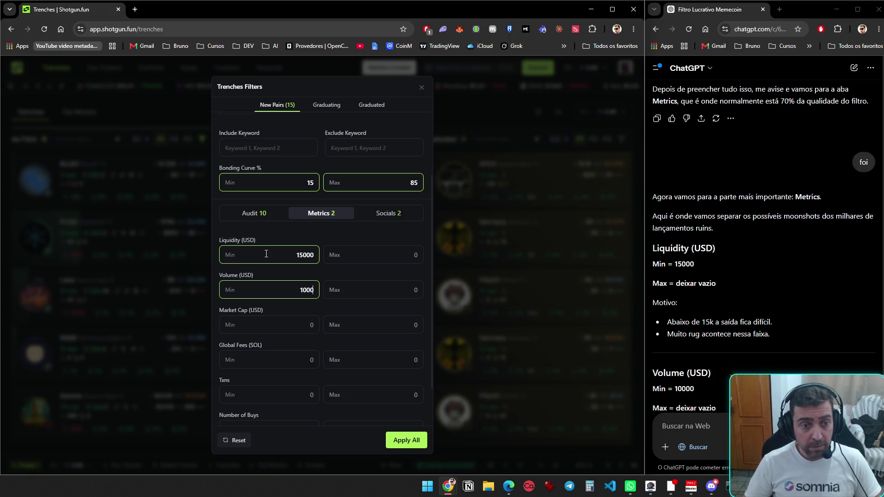
scroll(733, 252, down, 5)
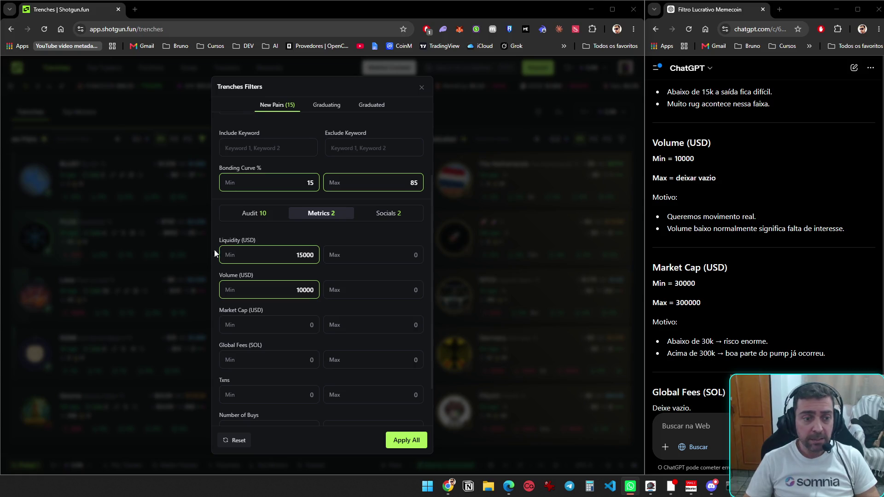
click(260, 323)
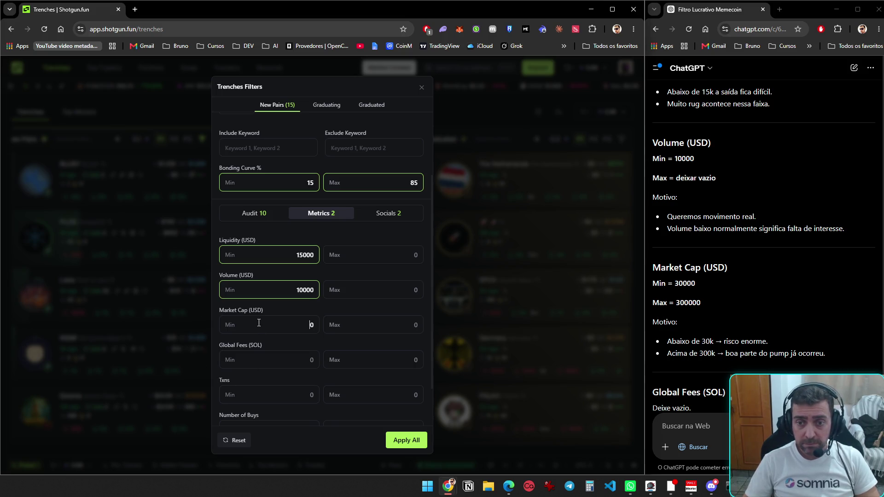
- Set the Market Cap range to 30000–300000
text(30000)
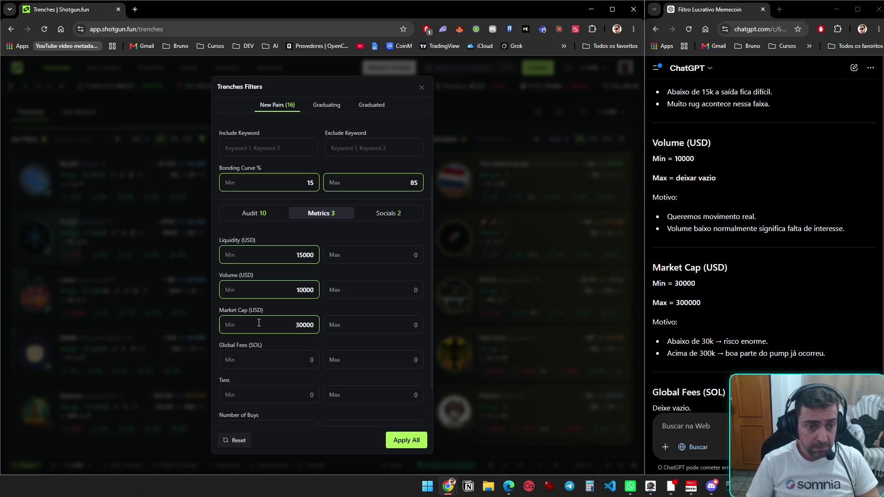
key(Delete)
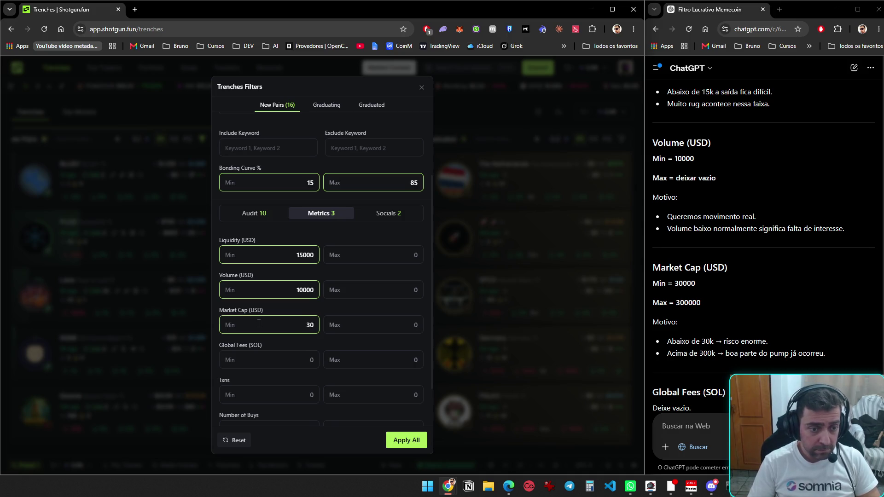
text(000)
key(Tab)
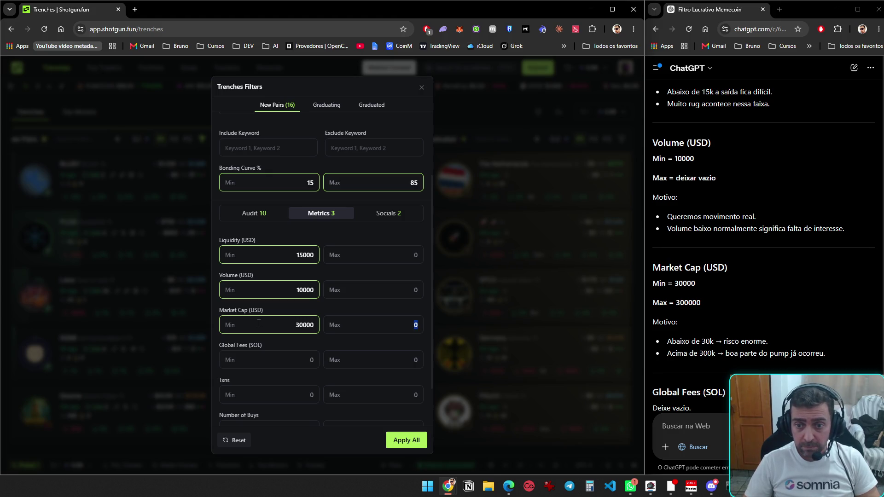
text(30000)
key(Tab)
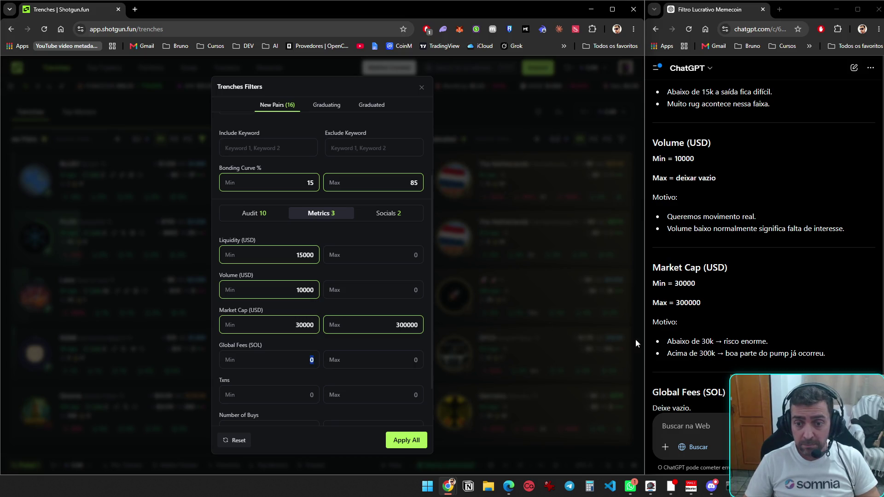
scroll(682, 336, down, 4)
- Set minimum transactions 100, buys 60 and sells 40, and begin drafting 'feito' to ChatGPT
click(261, 396)
text(100)
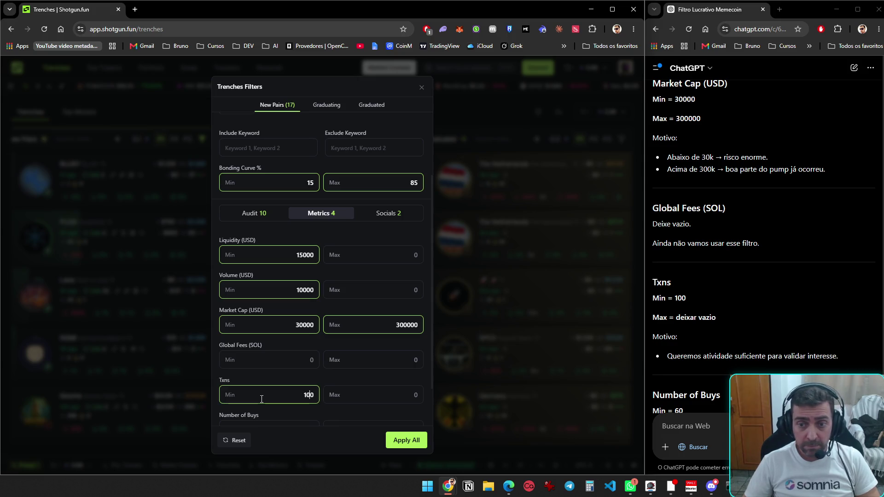
scroll(836, 304, down, 3)
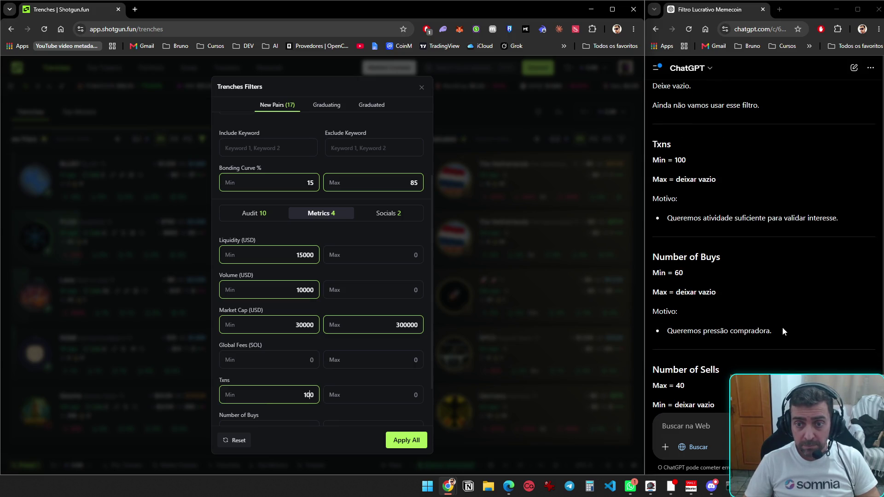
scroll(304, 389, down, 1)
click(306, 377)
text(60)
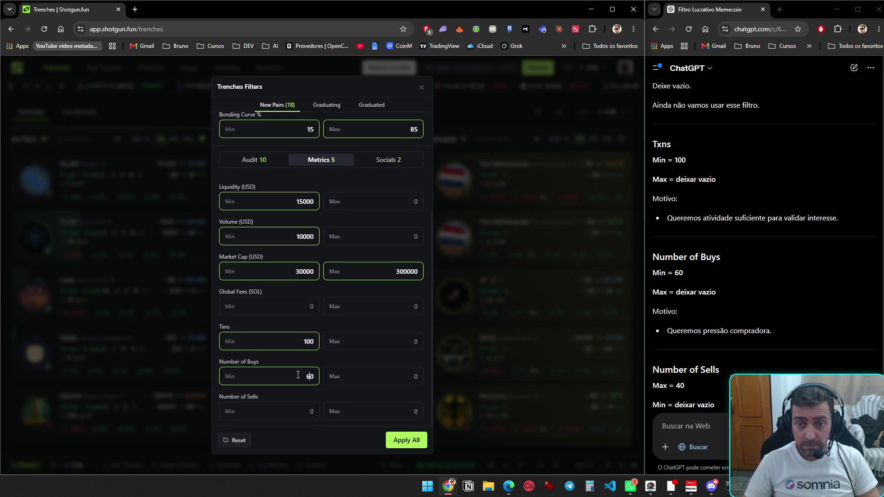
scroll(718, 304, down, 3)
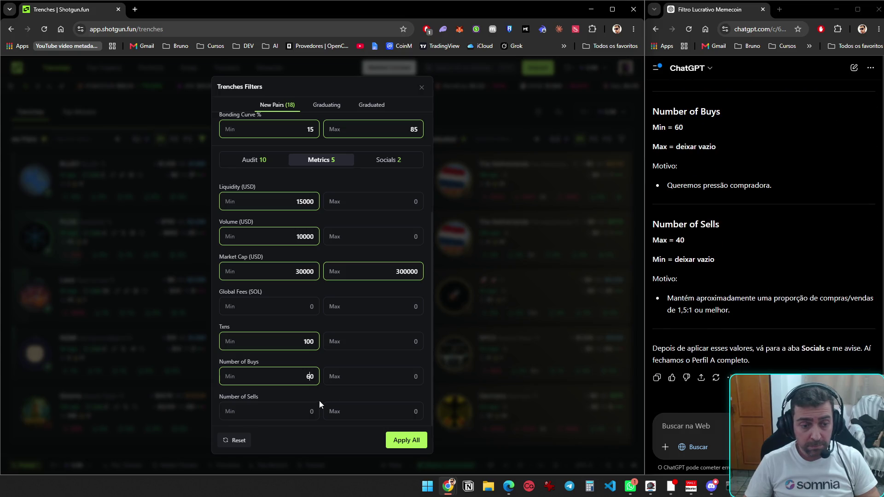
click(287, 411)
text(4)
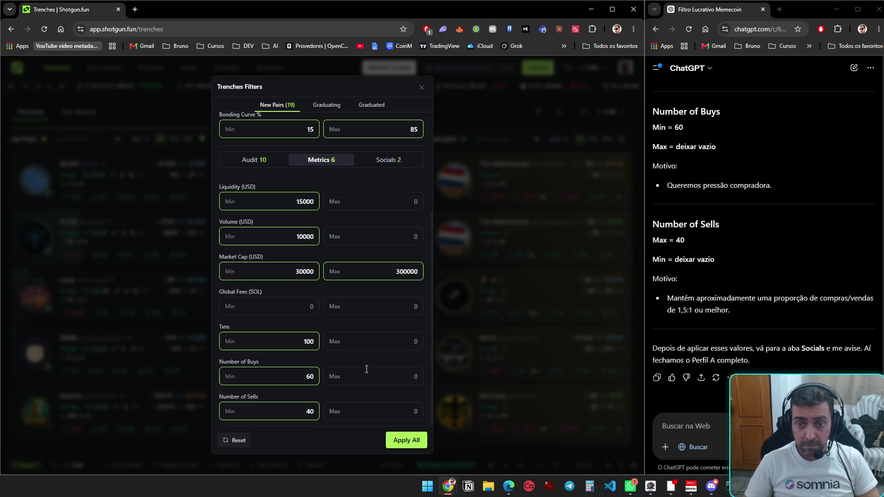
click(714, 430)
text(feito)
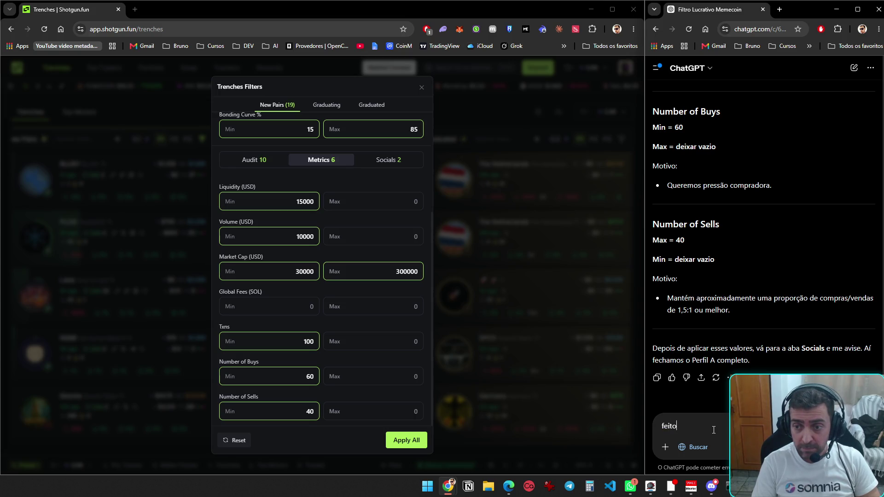
- Show the Socials filters and send the 'feito' done message to ChatGPT
click(369, 159)
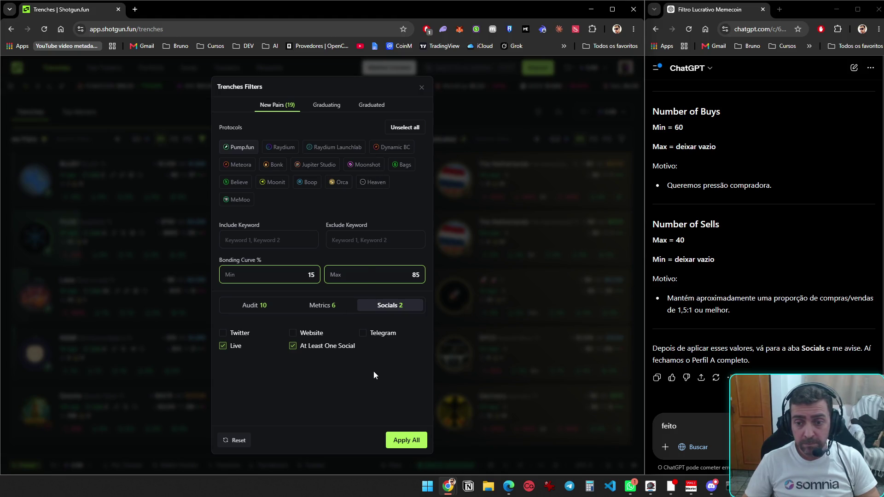
click(677, 426)
key(Return)
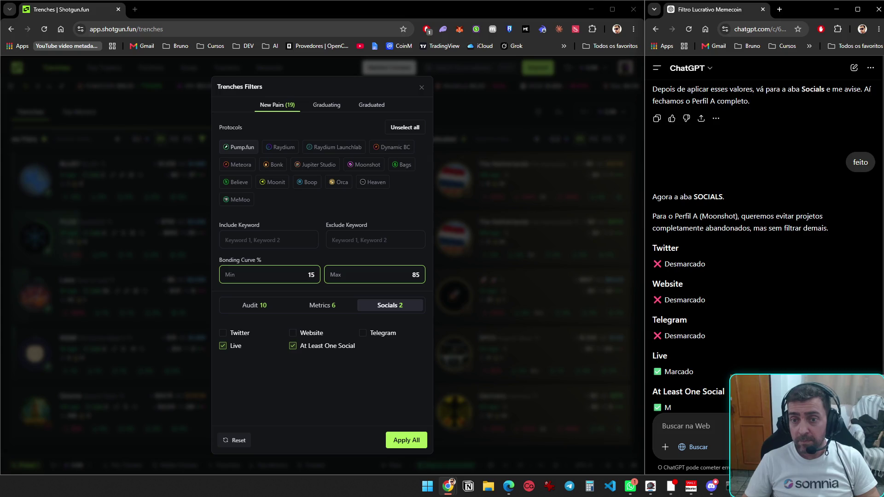
- Keep only Live and At Least One Social required, then apply all New Pairs filters
click(223, 346)
click(293, 346)
click(222, 346)
scroll(708, 306, down, 4)
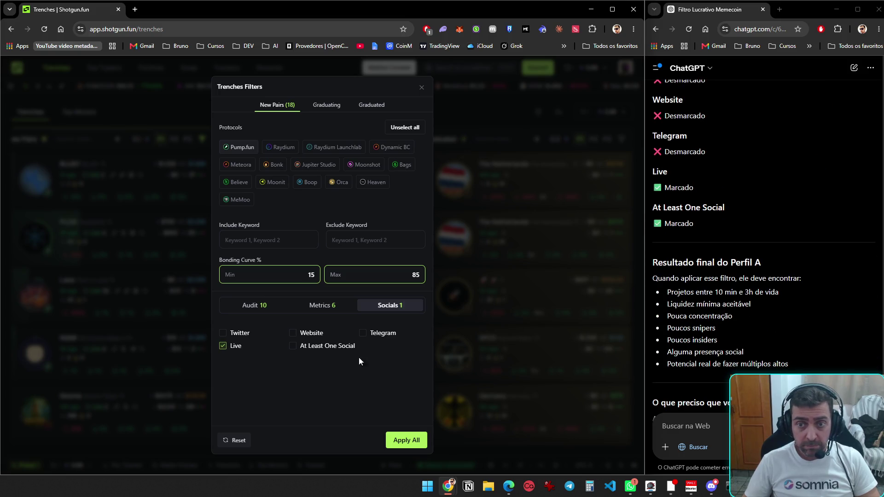
click(297, 348)
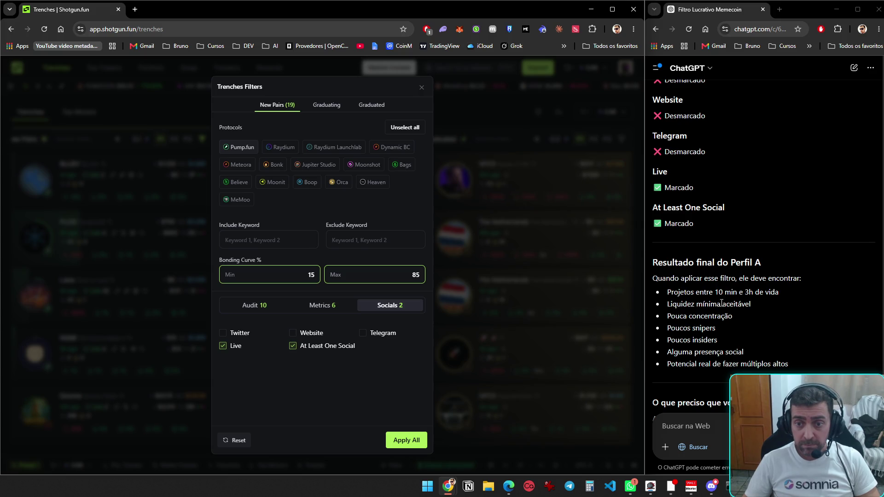
scroll(723, 304, down, 3)
scroll(717, 309, down, 1)
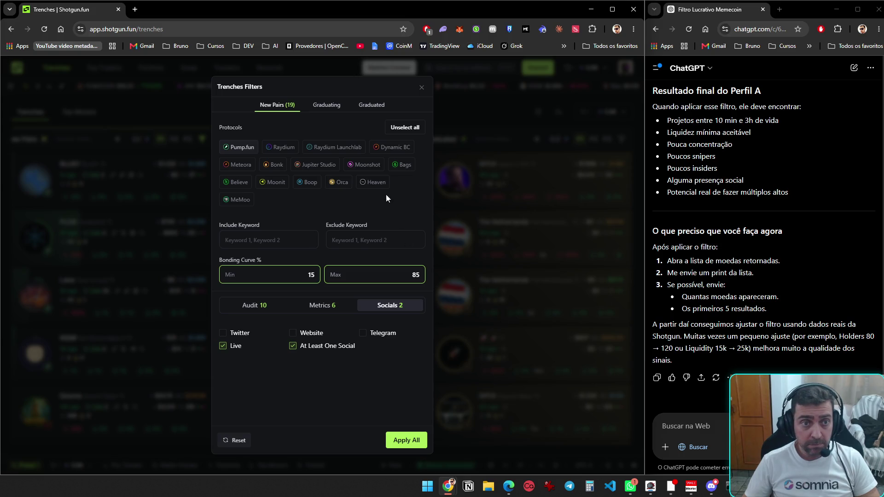
click(400, 442)
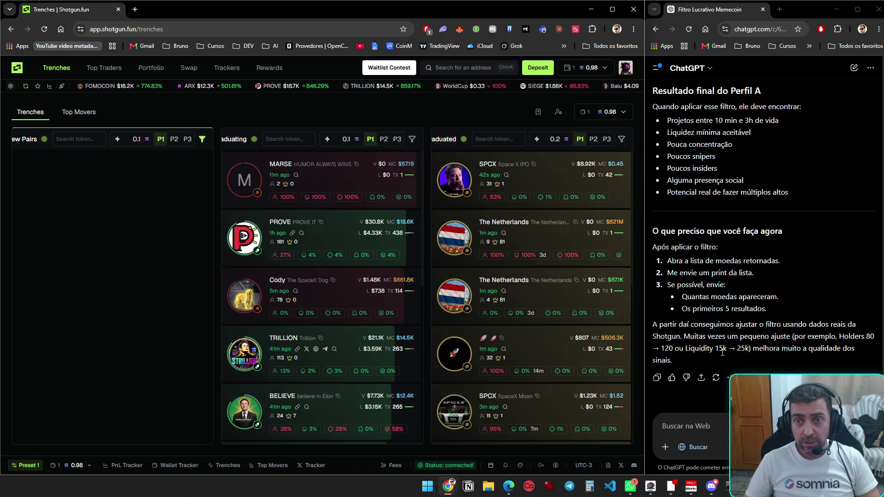
- Ask ChatGPT 'Esse perfil A é o mais agressivo?'
scroll(727, 349, up, 3)
scroll(727, 349, down, 3)
scroll(727, 348, up, 5)
scroll(718, 378, down, 5)
click(712, 421)
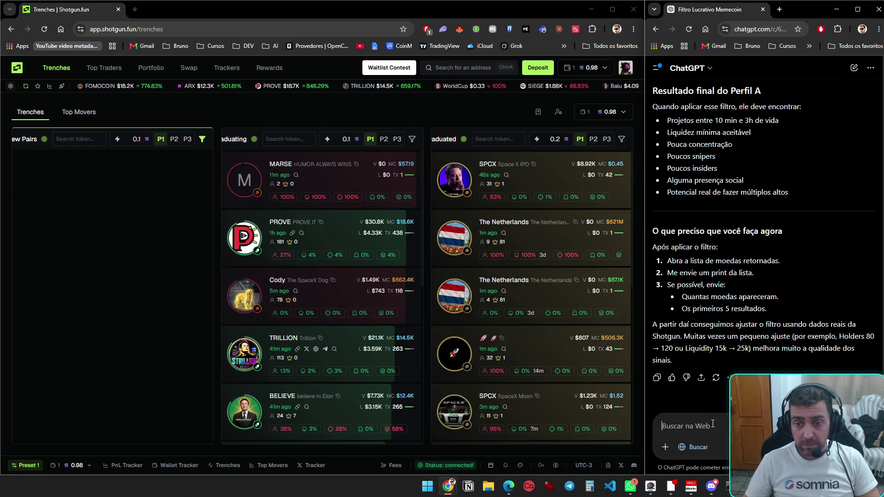
text(Esse perfil A é o mais)
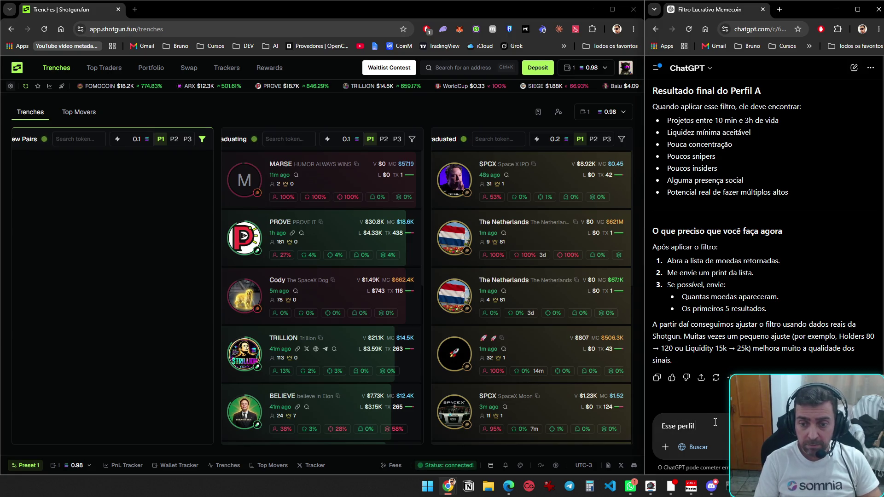
text( agressivo?)
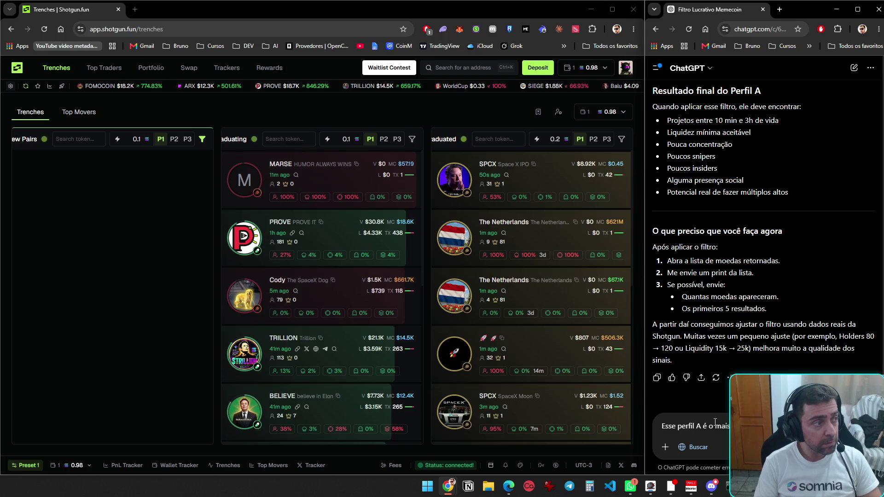
key(Return)
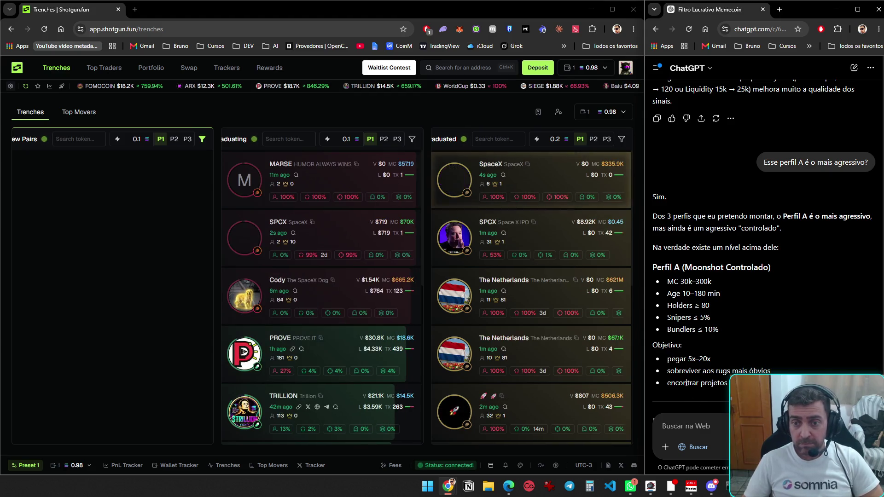
- Tell ChatGPT that no tokens appeared under this profile
text(nao apareceu nenhu)
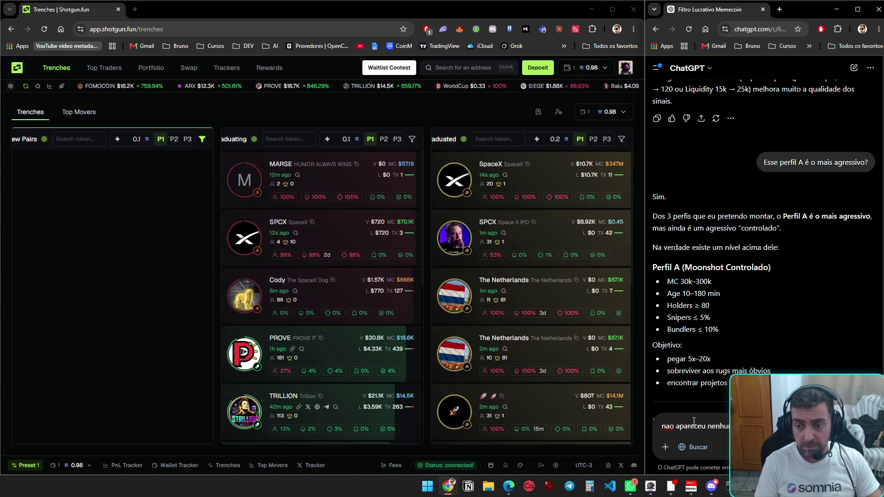
text(vai)
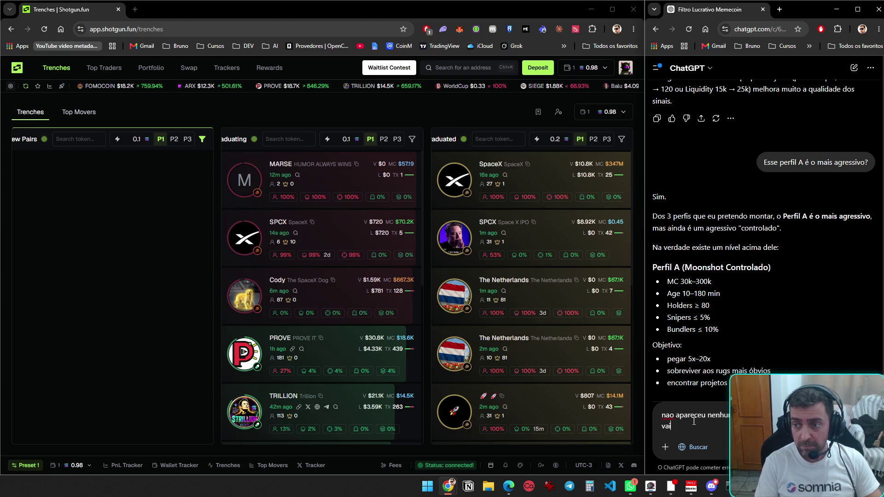
text( ter nesse perfil)
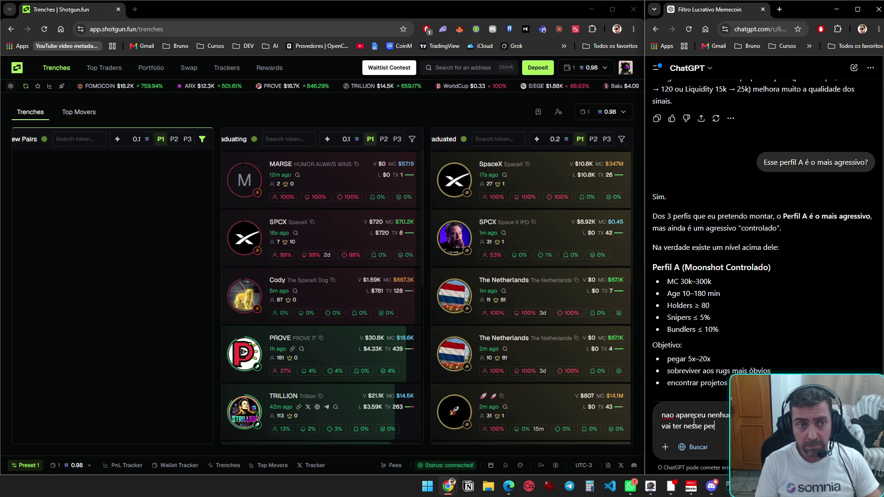
key(Return)
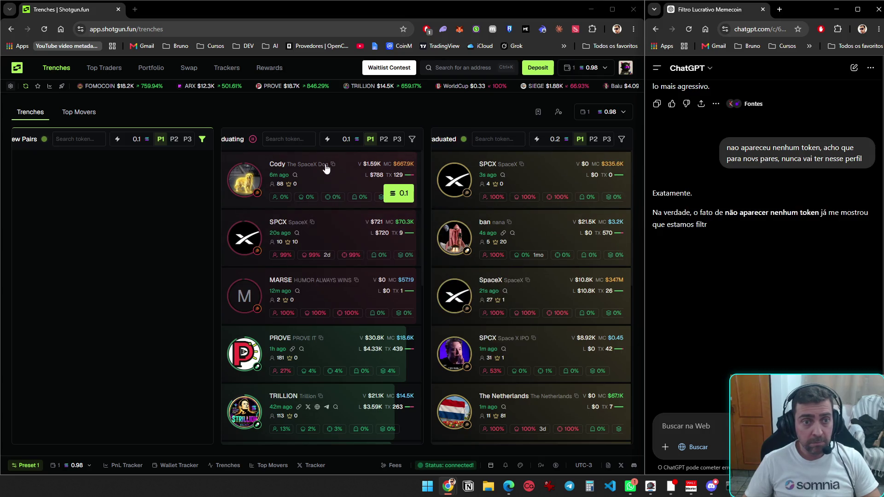
- Compare the Graduating filters with the saved New Pairs filters, then close the Trenches Filters
click(203, 140)
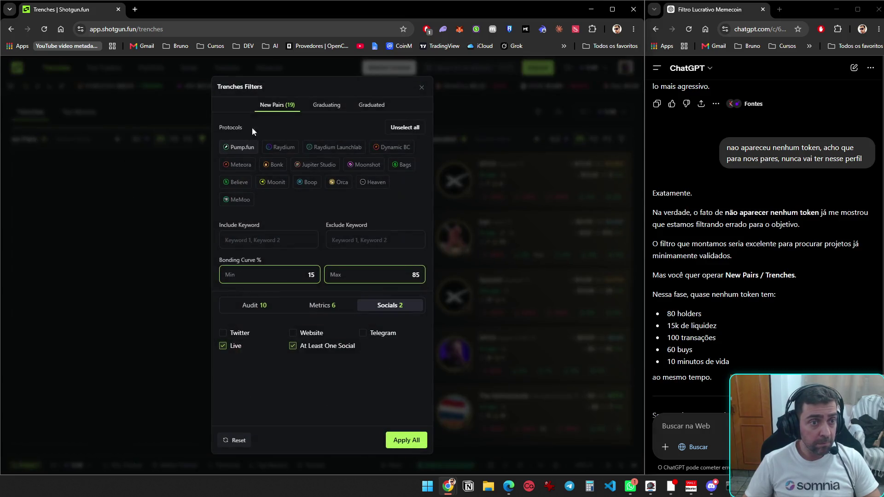
click(328, 114)
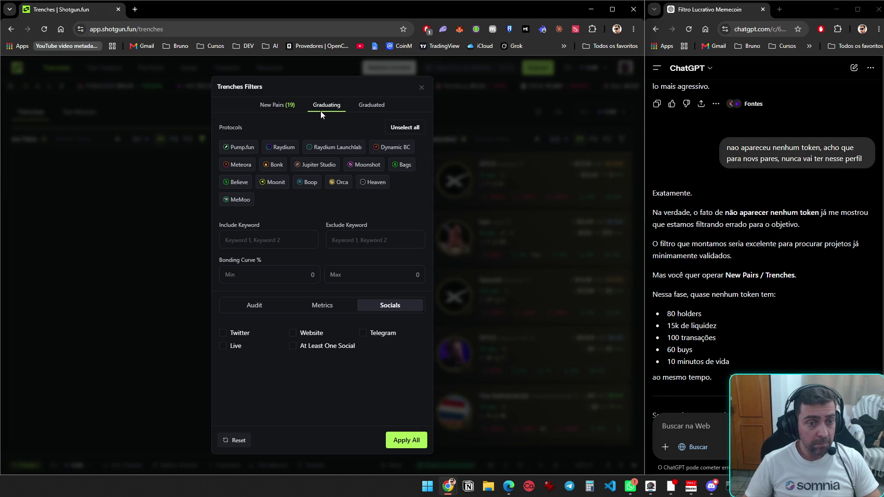
click(253, 307)
scroll(300, 326, down, 4)
scroll(304, 338, up, 4)
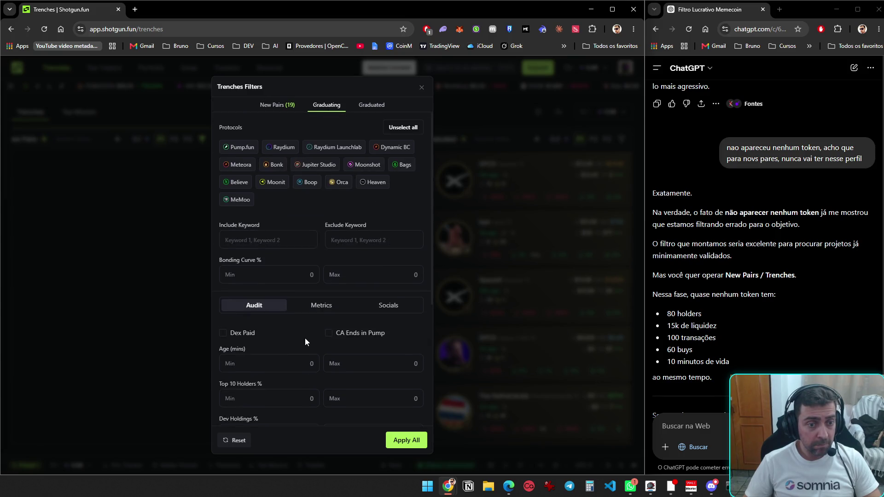
click(423, 87)
click(413, 147)
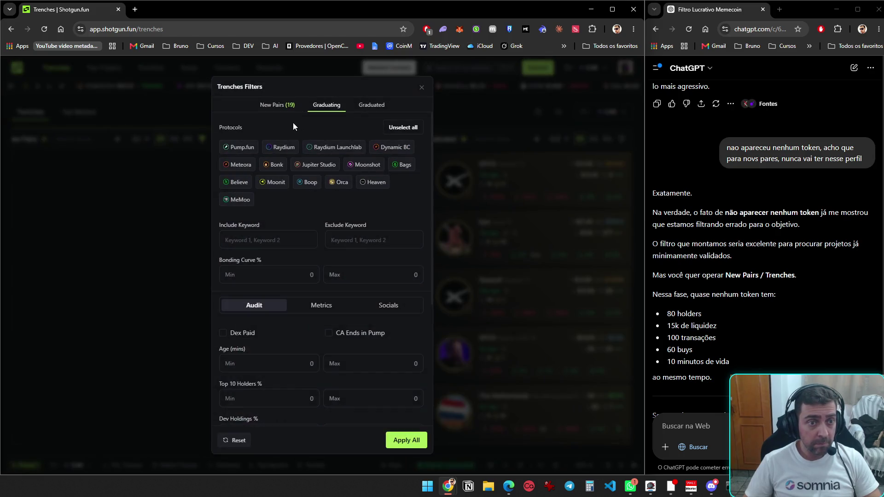
click(278, 107)
click(324, 106)
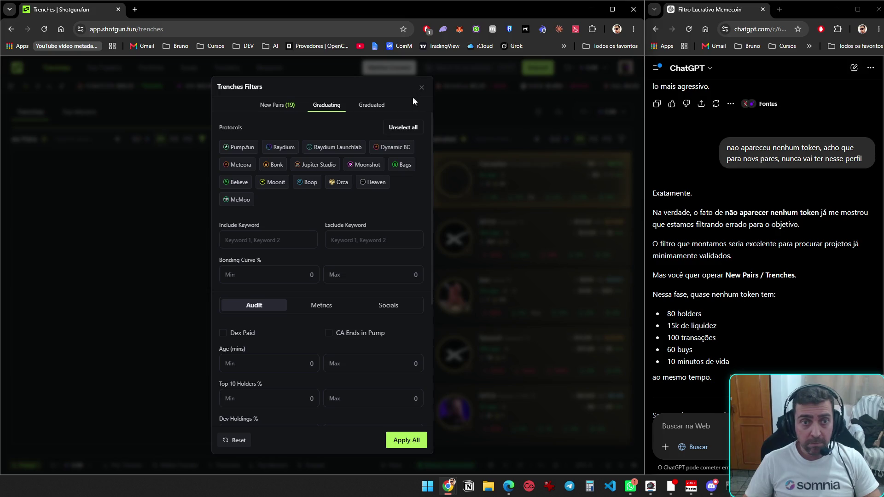
click(422, 88)
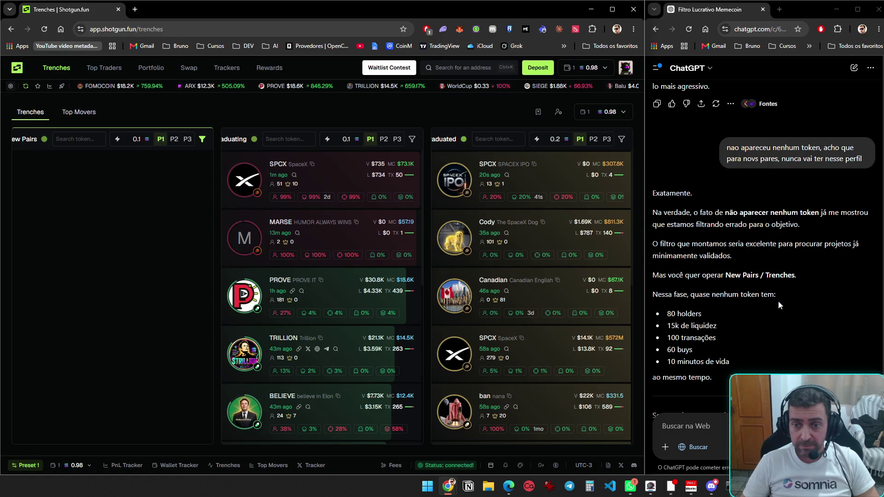
scroll(766, 308, down, 4)
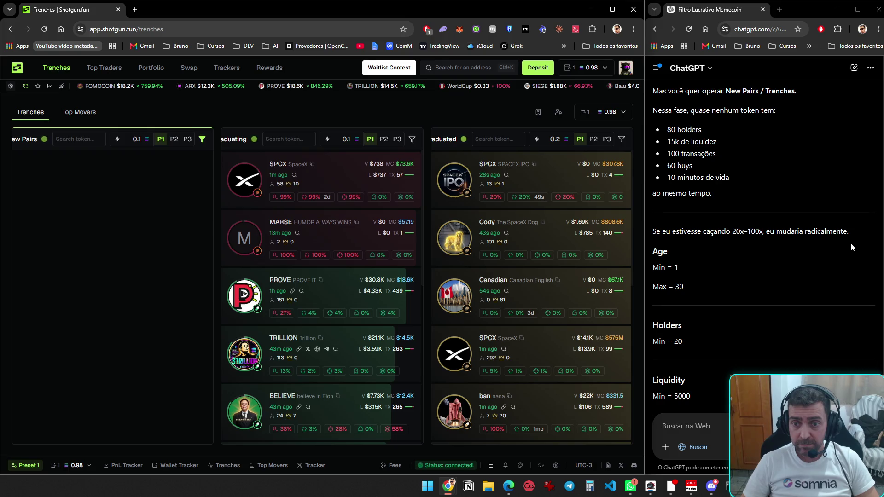
scroll(833, 248, down, 10)
scroll(823, 264, down, 7)
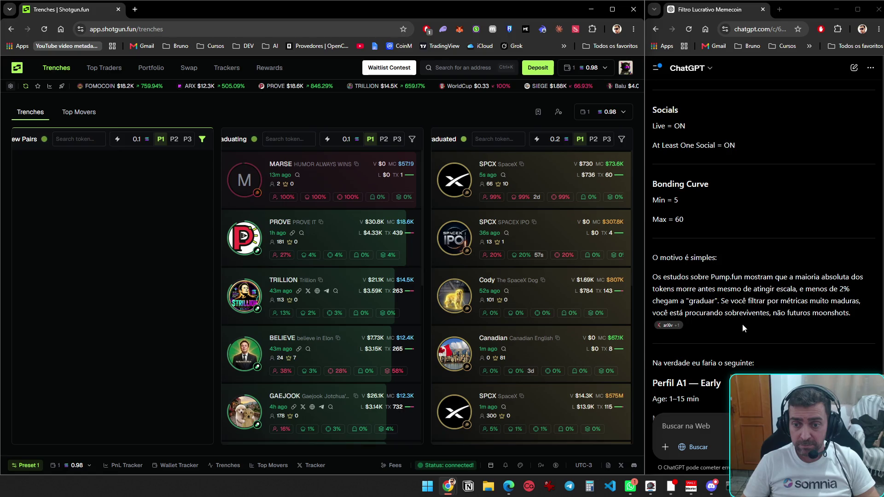
scroll(745, 327, down, 4)
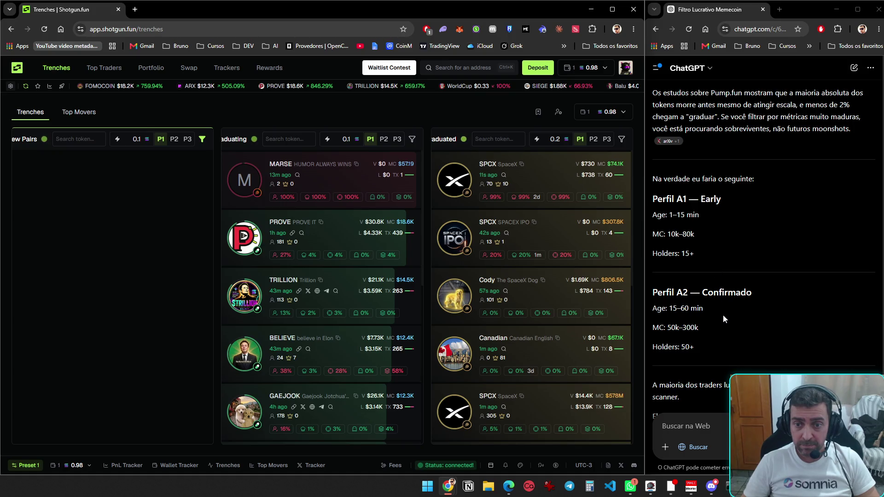
scroll(724, 314, down, 3)
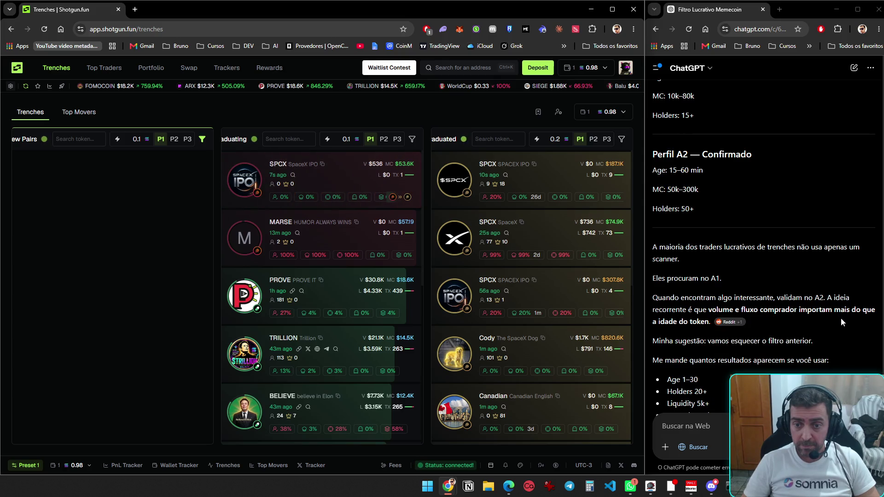
scroll(829, 318, down, 2)
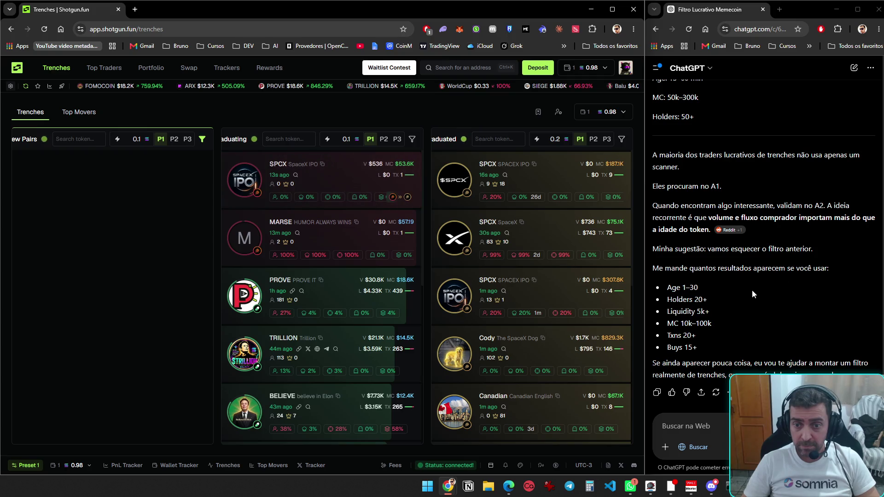
scroll(752, 289, down, 1)
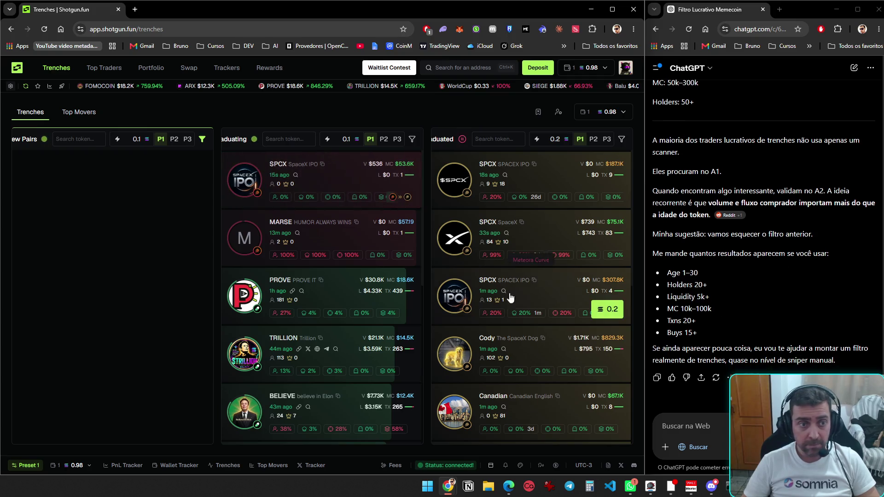
click(203, 140)
click(164, 182)
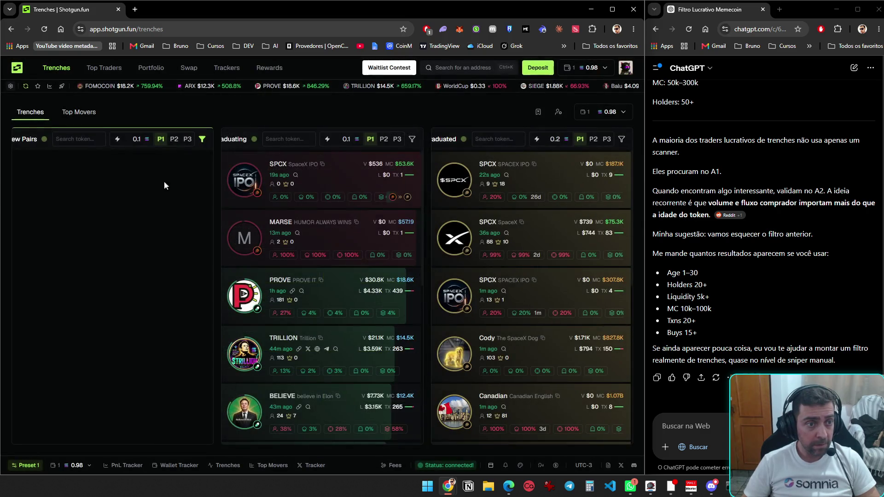
- Change the New Pairs Age (mins) range from 10 to 1–30
click(200, 141)
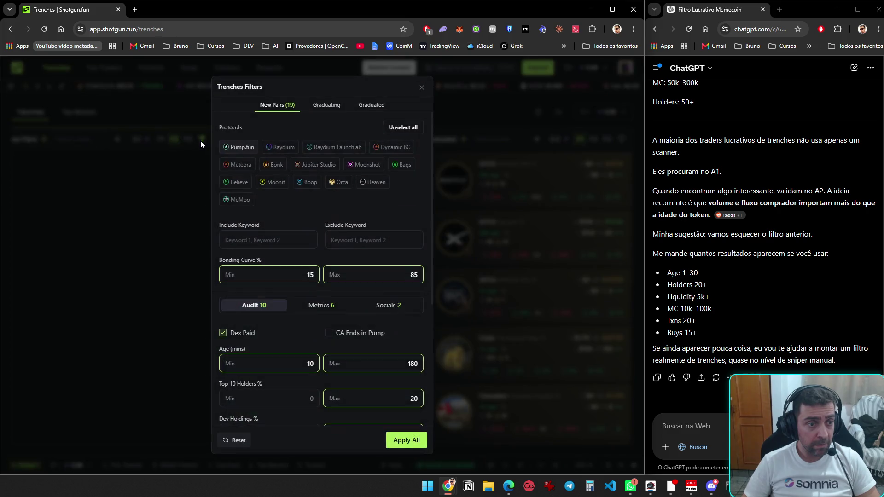
click(170, 156)
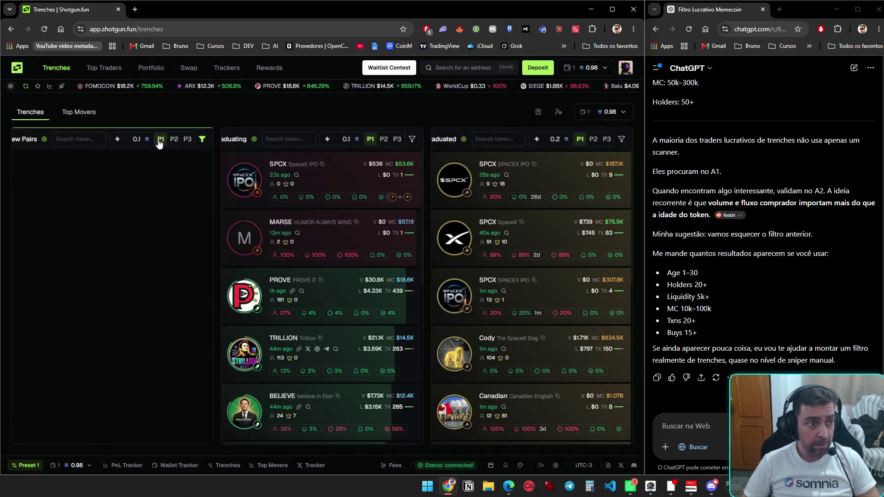
click(203, 139)
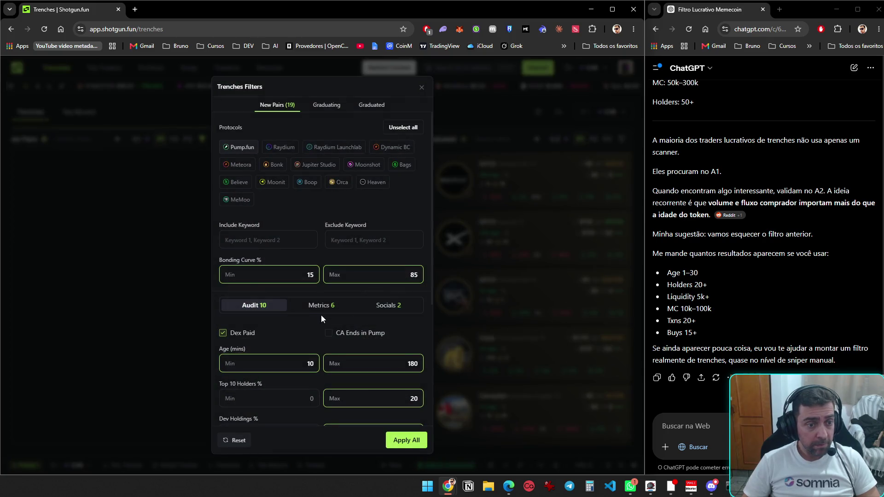
scroll(311, 313, down, 2)
click(298, 275)
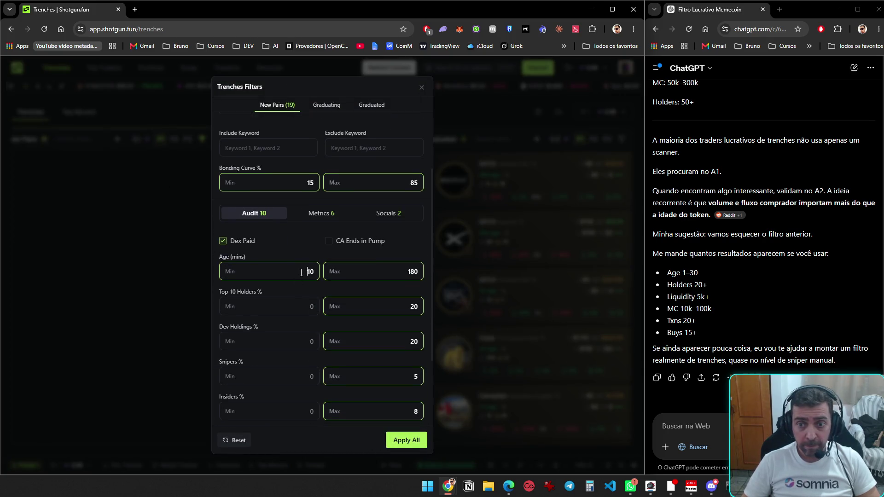
double_click(301, 272)
text(1)
key(Tab)
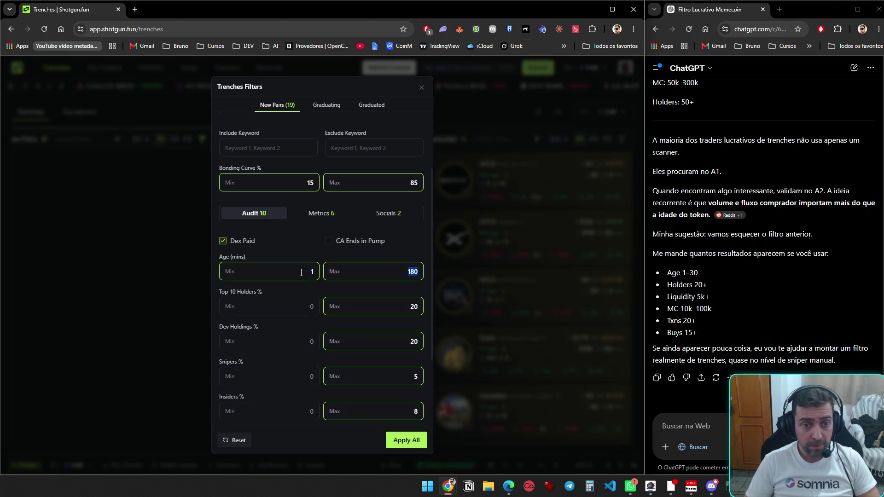
text(30)
key(Tab)
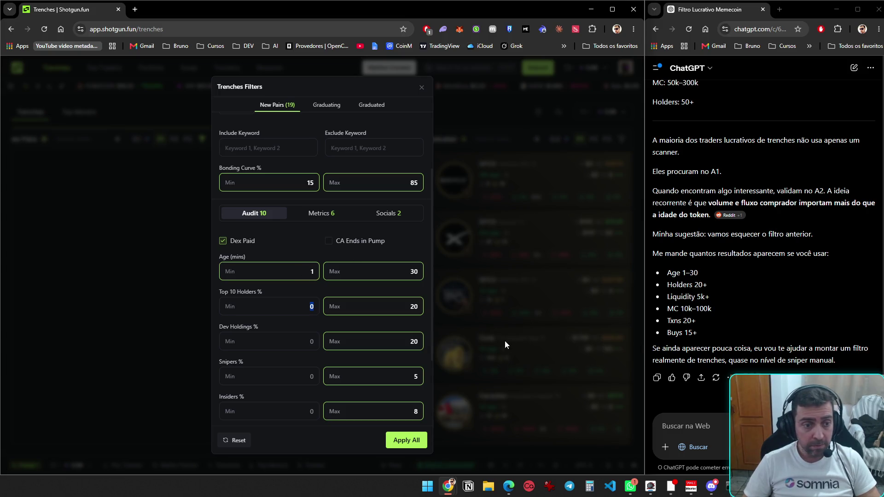
- Draft a ChatGPT message asking to resend all the info because it got confusing
click(687, 426)
text(manda das)
key(BackSpace)
key(BackSpace)
key(BackSpace)
text(toda sas infos)
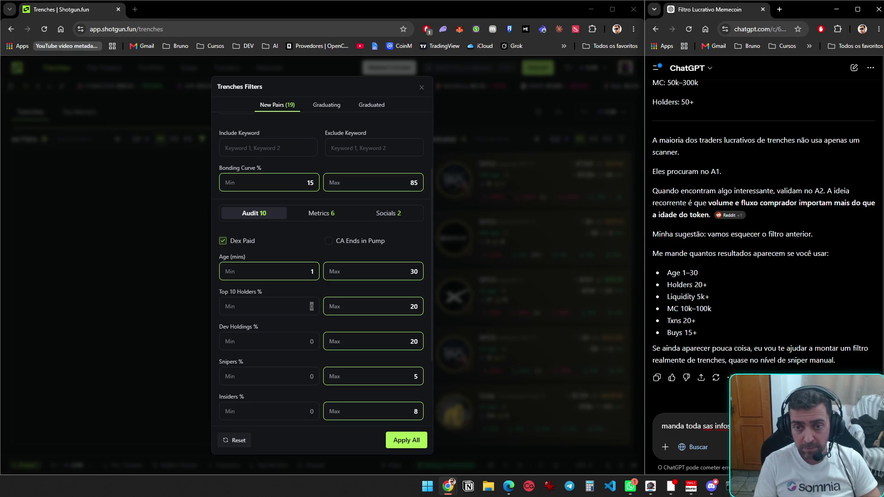
text( ficou )
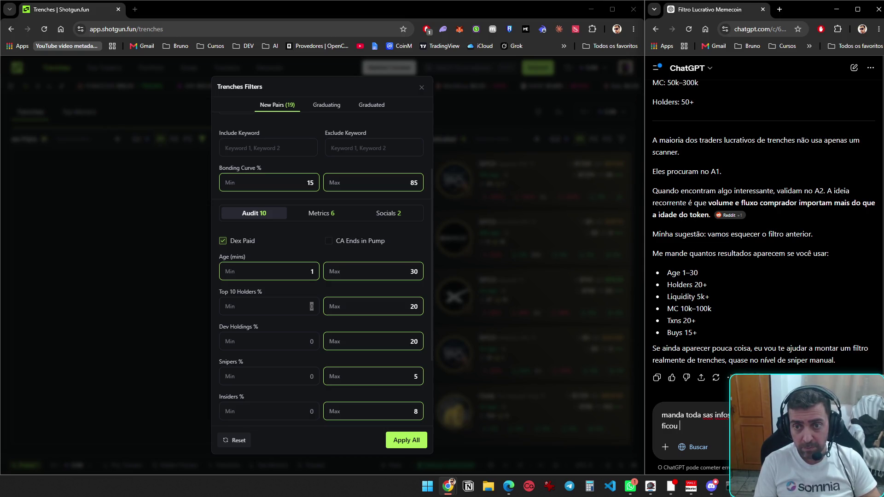
text(confuso, nesse)
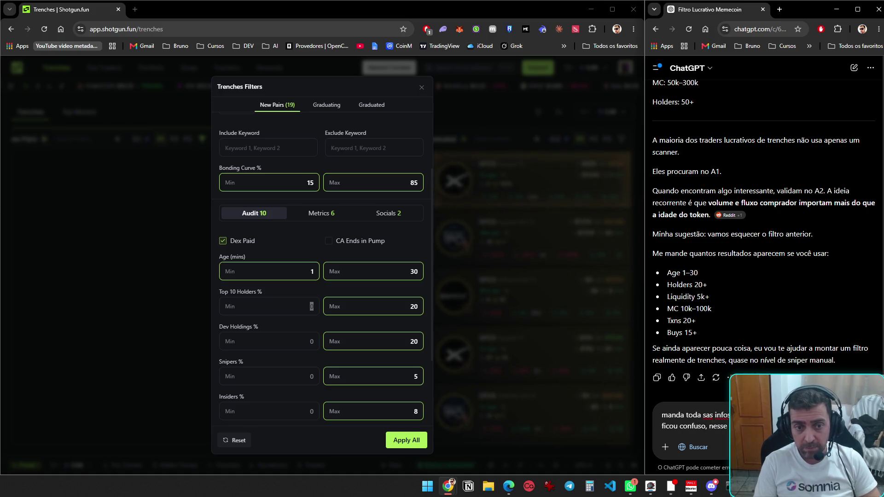
- Send ChatGPT the request to resend all the A1 profile settings
key(Return)
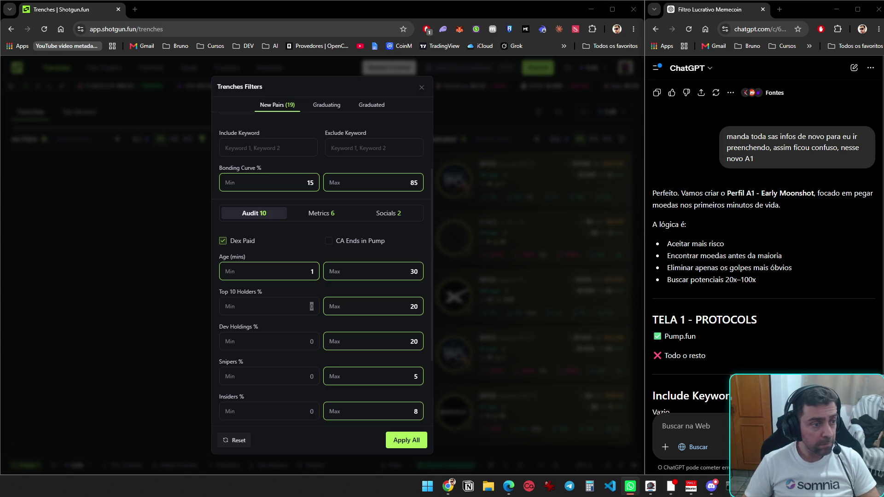
- Change the Bonding Curve % range to 5–60, replacing the old maximum of 85
scroll(736, 337, down, 4)
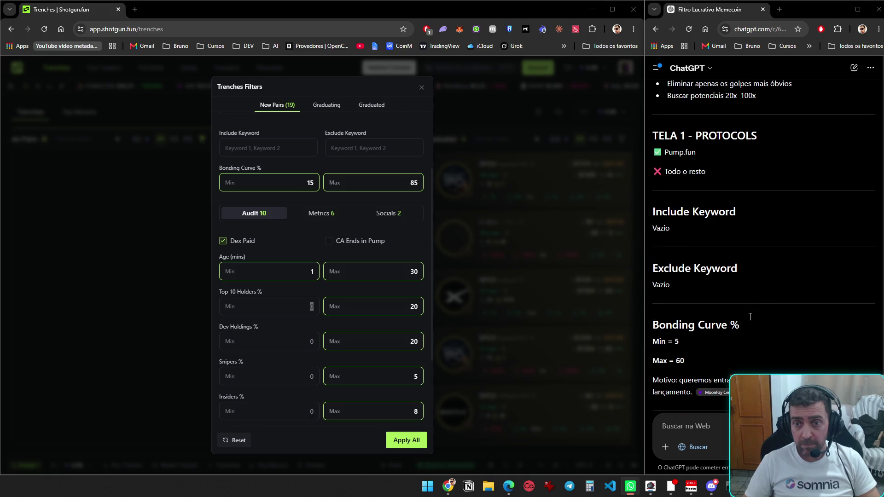
scroll(745, 286, down, 5)
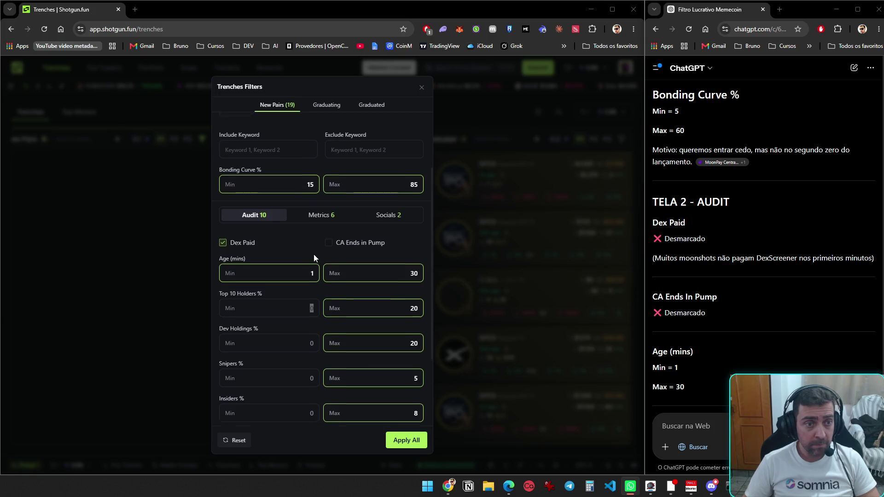
scroll(288, 291, up, 2)
double_click(298, 274)
text(5)
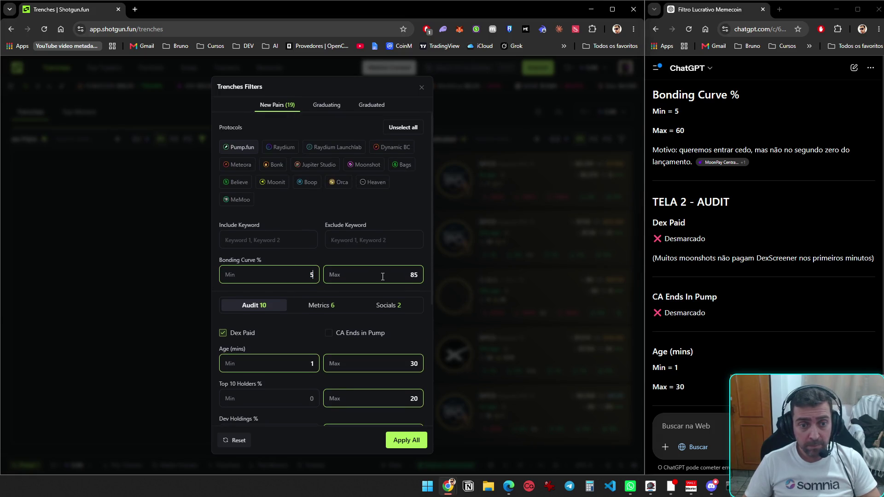
key(Tab)
key(BackSpace)
text(60)
- Untick Dex Paid, apply the New Pairs filters, and reopen them to verify
scroll(407, 285, down, 2)
click(223, 241)
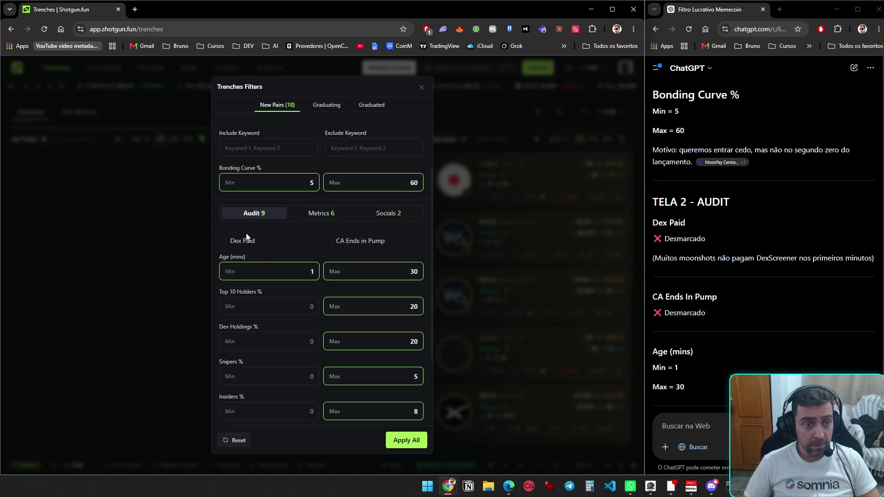
click(415, 441)
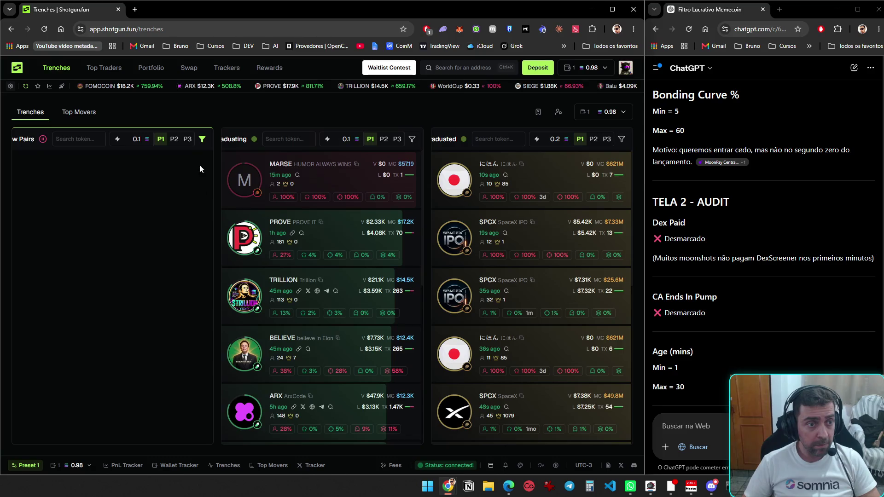
click(202, 140)
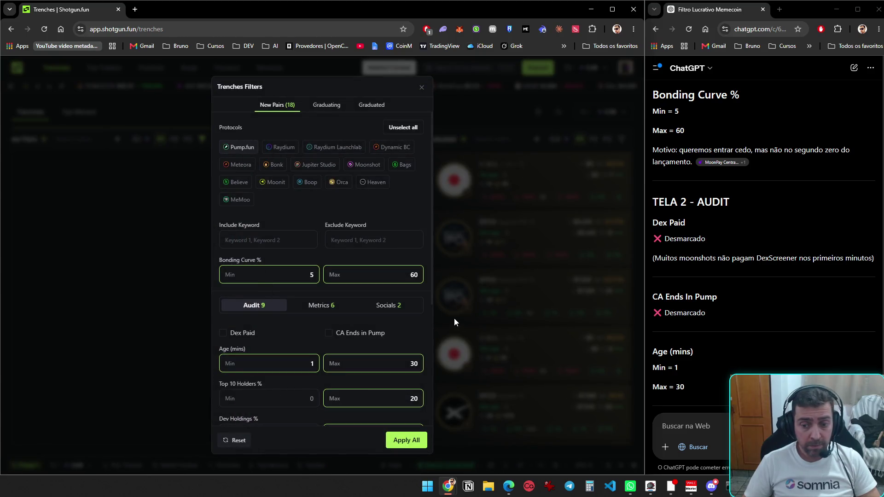
key(ctrl+super+Left)
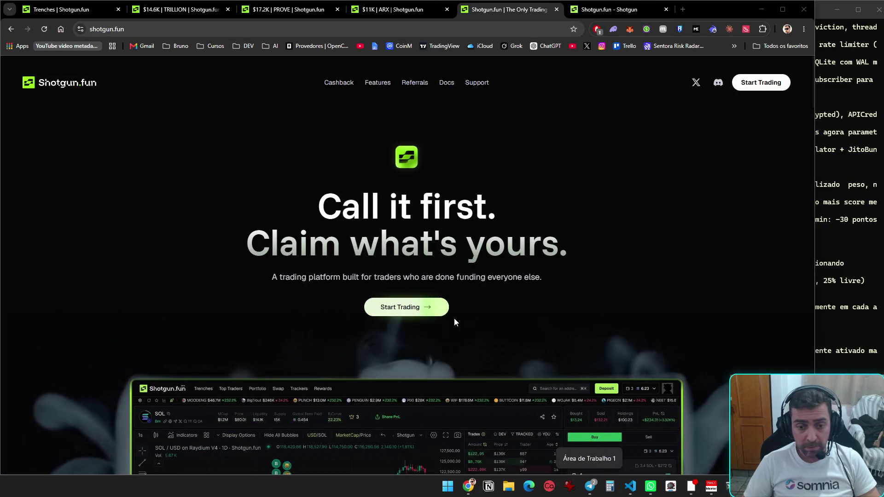
click(590, 490)
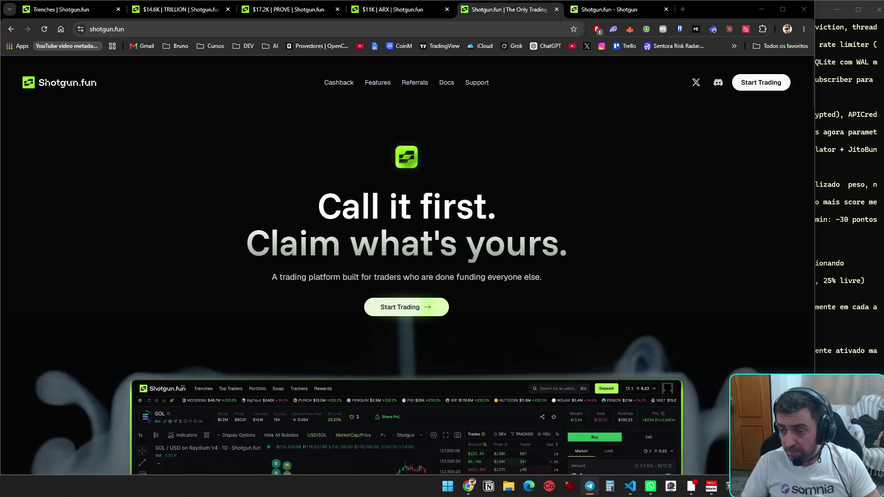
key(ctrl+super+Right)
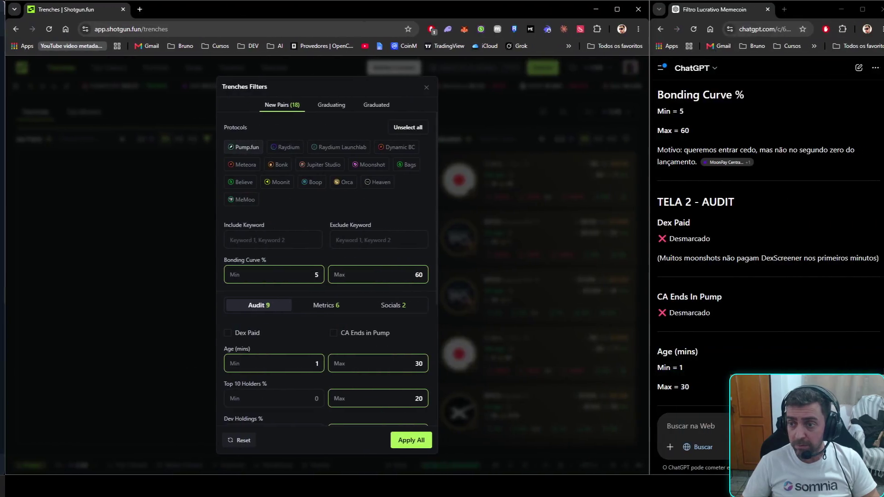
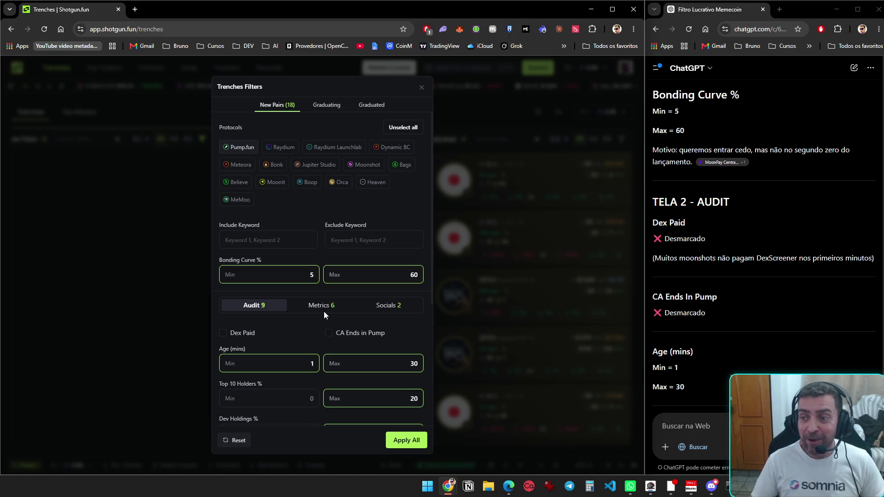
- In the Audit filters, set Top 10 Holders max to 25 and Dev Holdings max to 5
scroll(285, 250, down, 2)
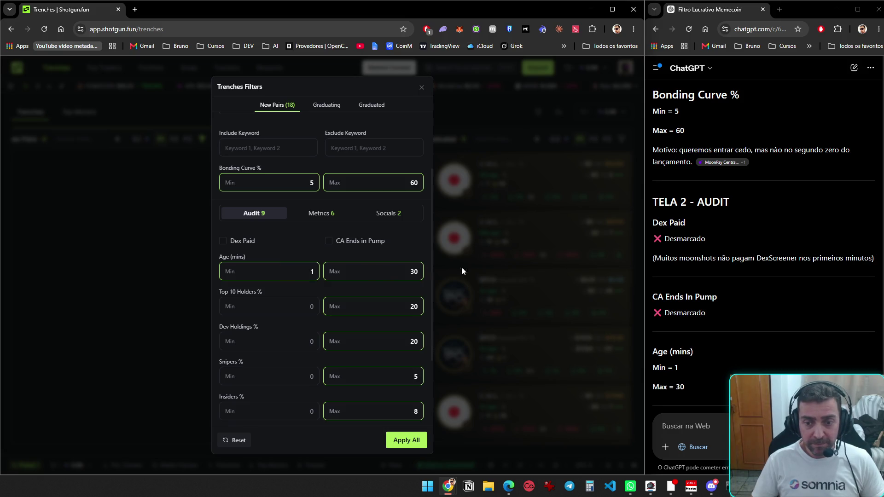
scroll(703, 313, down, 7)
click(275, 300)
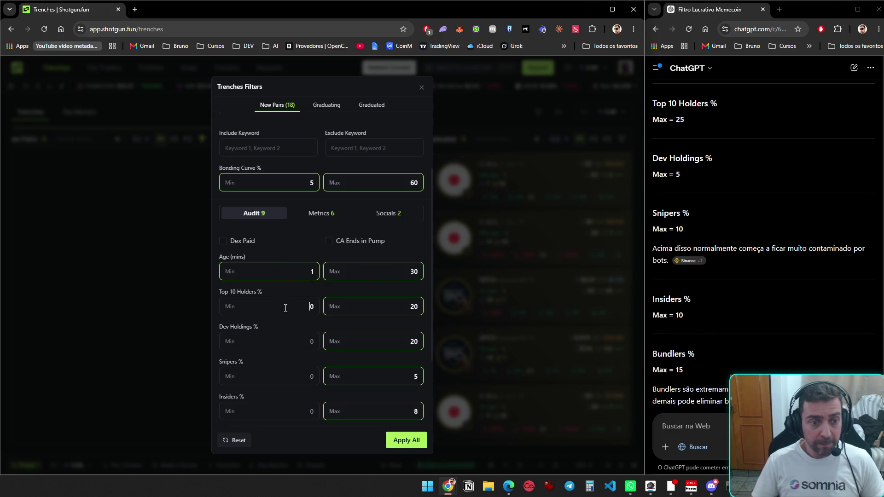
text(25)
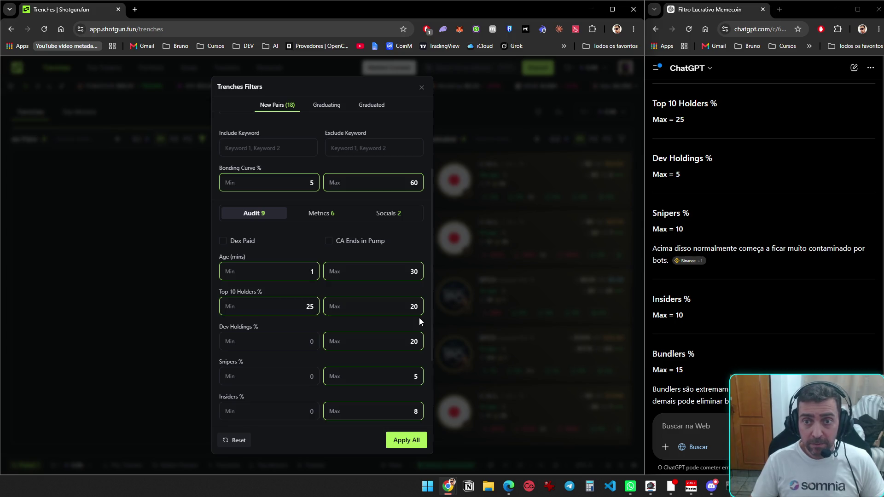
key(BackSpace)
key(BackSpace)
key(Tab)
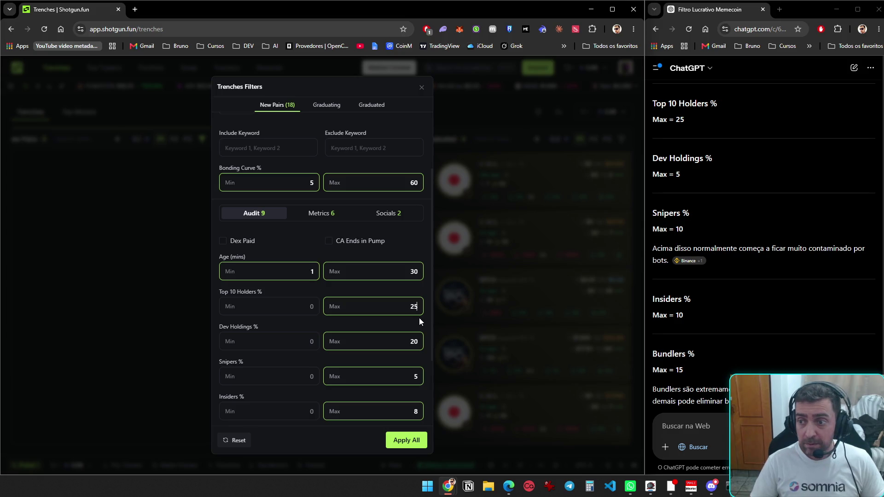
key(Tab)
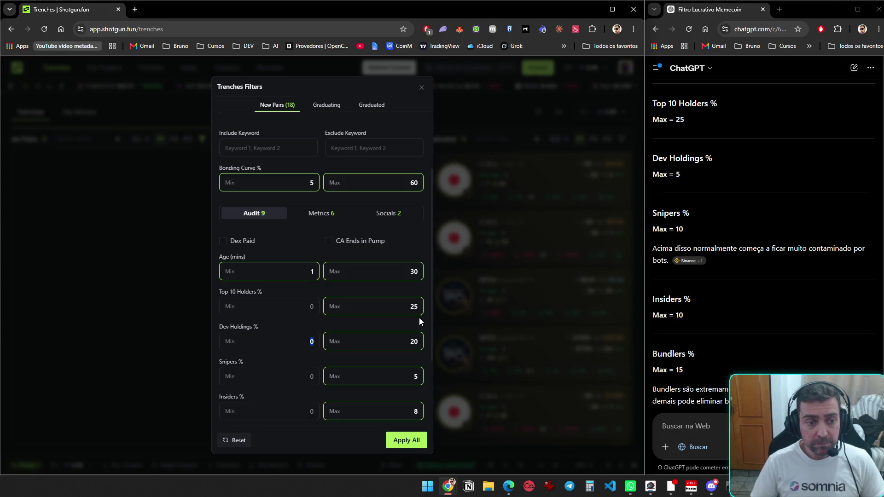
key(Tab)
text(5)
- Set the Snipers limit to 10, then scroll through the remaining audit fields
key(Tab)
key(Tab)
text(10)
key(Tab)
key(Tab)
text(10)
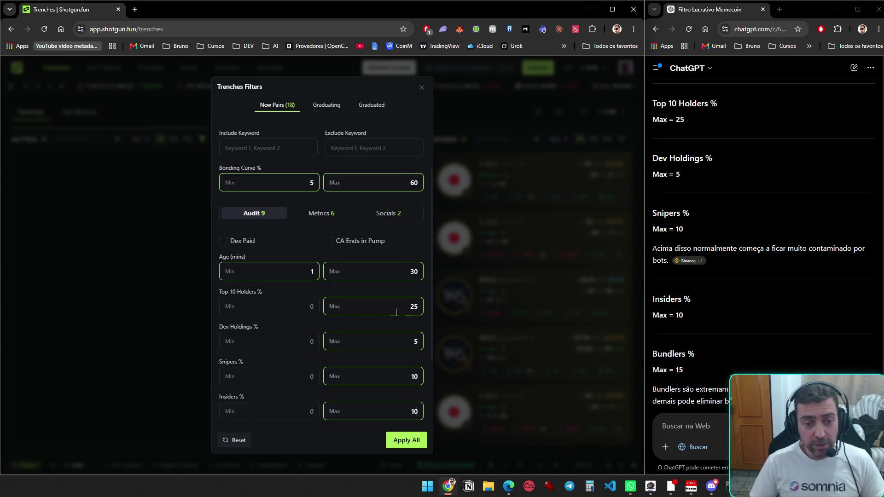
scroll(321, 330, down, 3)
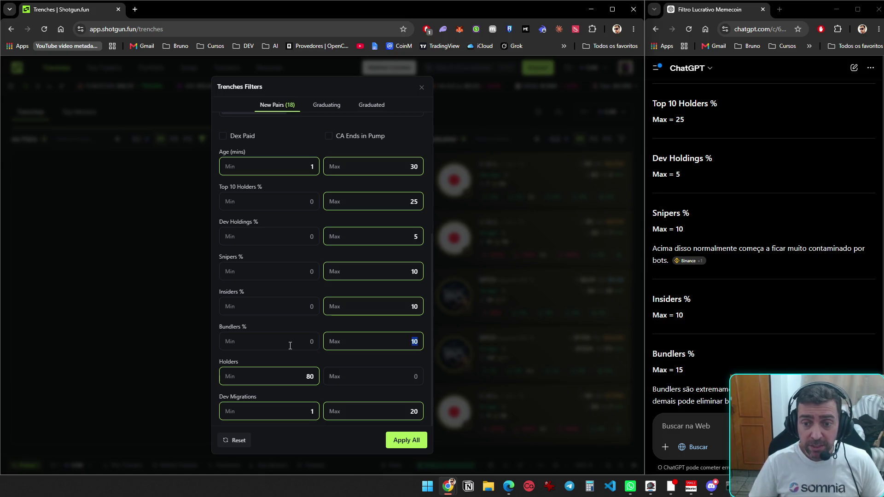
scroll(748, 325, down, 5)
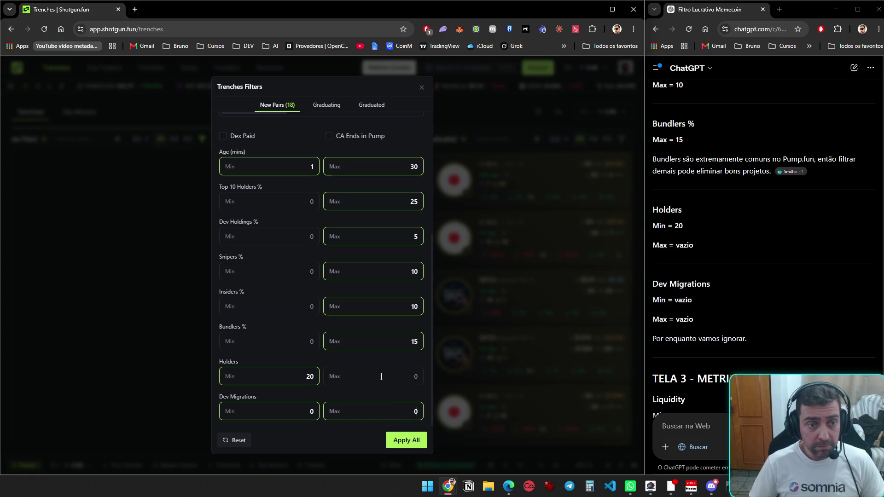
scroll(322, 243, up, 5)
- In the Metrics filters, set the Liquidity and Volume minimums to 5000
click(321, 306)
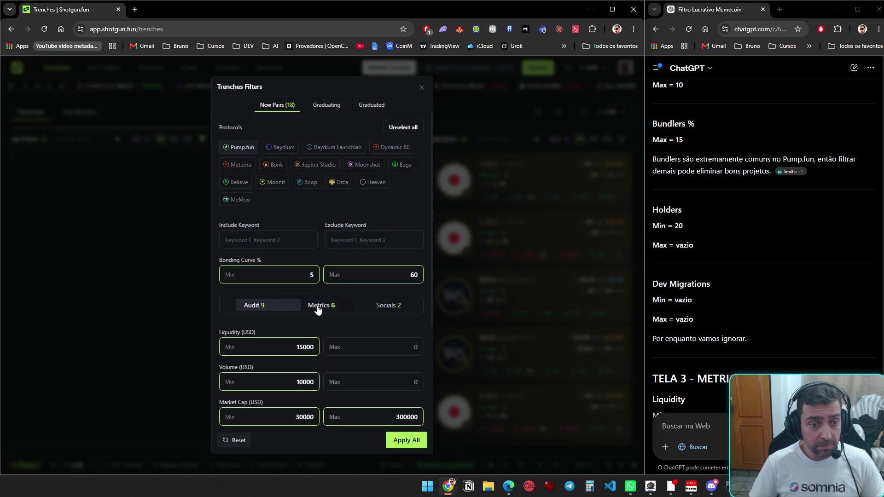
scroll(775, 291, down, 8)
scroll(775, 291, up, 3)
scroll(776, 291, down, 2)
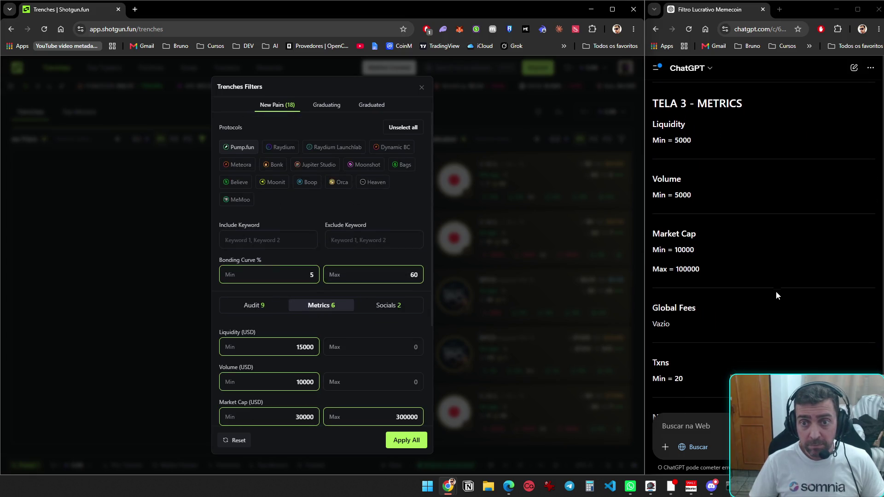
scroll(776, 291, up, 1)
drag(295, 346, 328, 346)
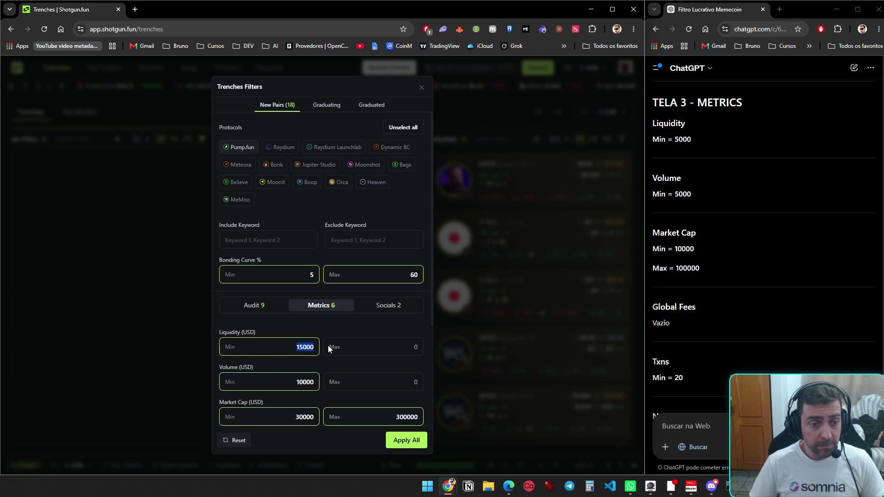
text(50)
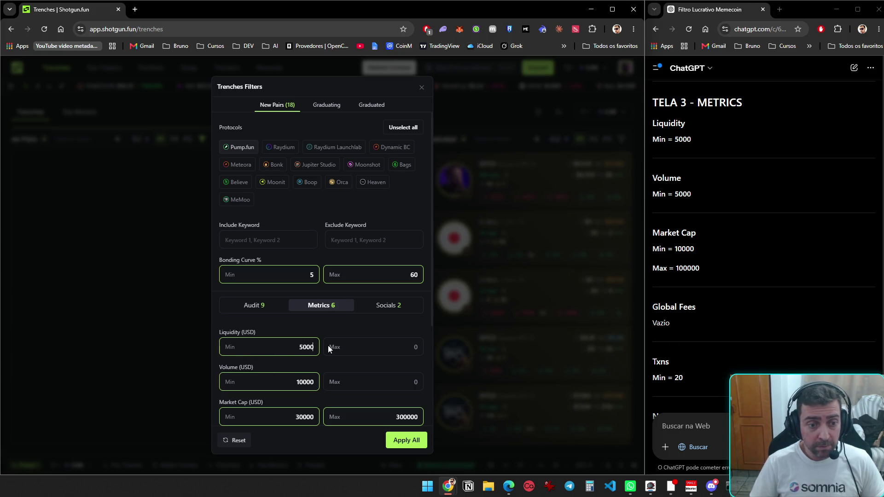
key(Tab)
key(Tab)
text(5000)
- Set the Market Cap range to 10000–100000, then review the Socials filters
key(Tab)
key(Tab)
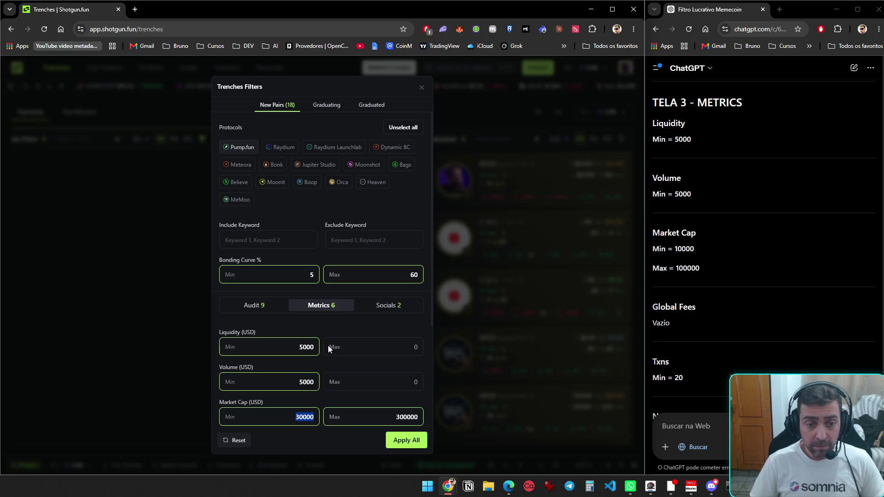
text(10000)
key(Tab)
text(100000)
scroll(322, 323, down, 3)
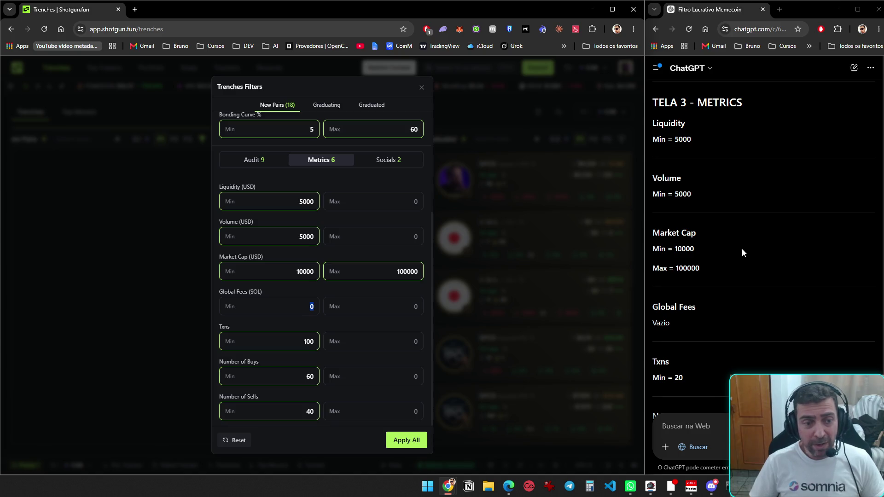
scroll(742, 249, down, 3)
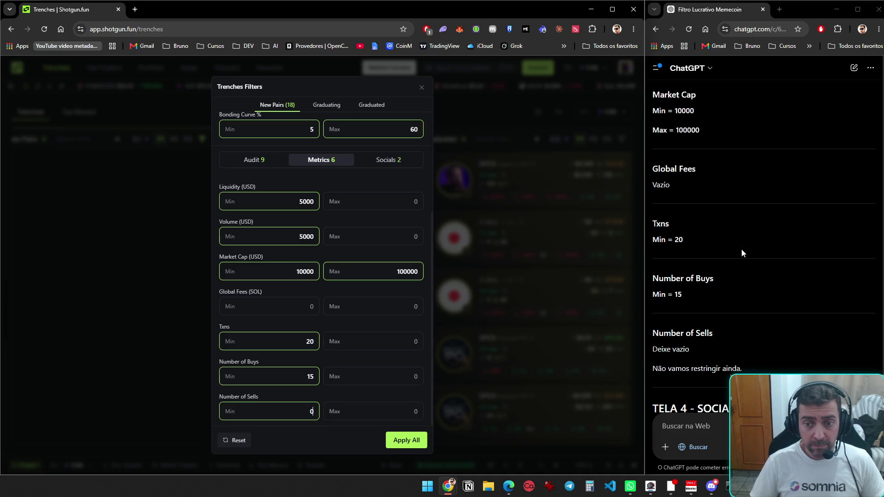
scroll(740, 248, down, 3)
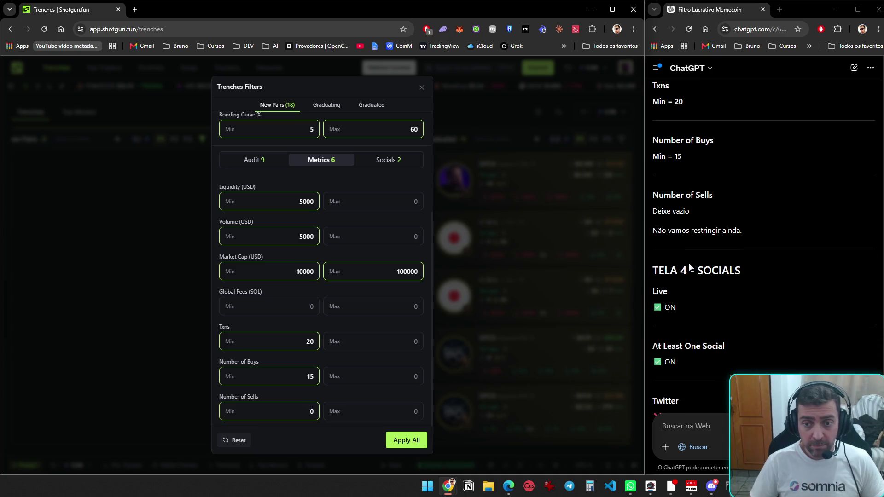
click(388, 166)
scroll(719, 288, down, 8)
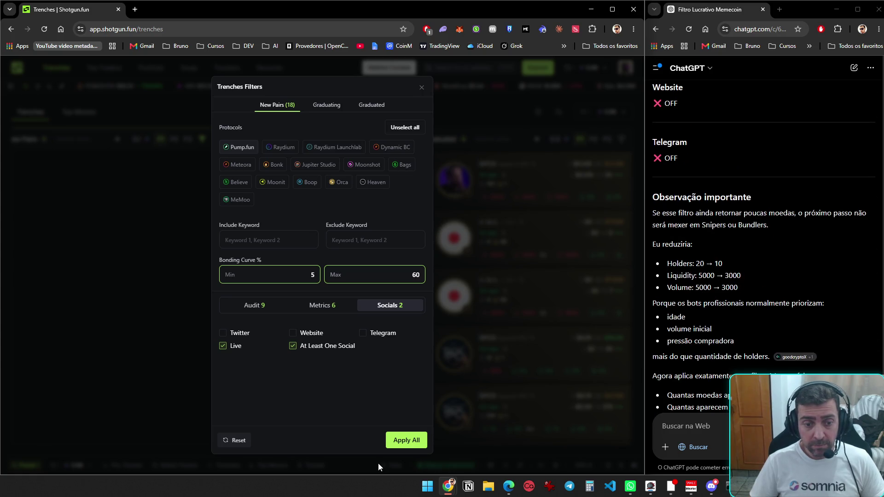
- Apply all New Pairs filters, then reopen the New Pairs filter settings
click(408, 441)
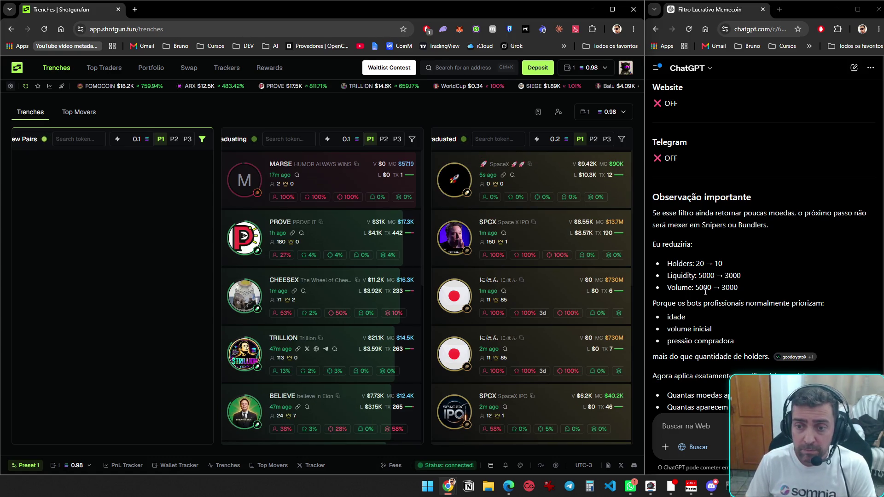
scroll(706, 292, down, 2)
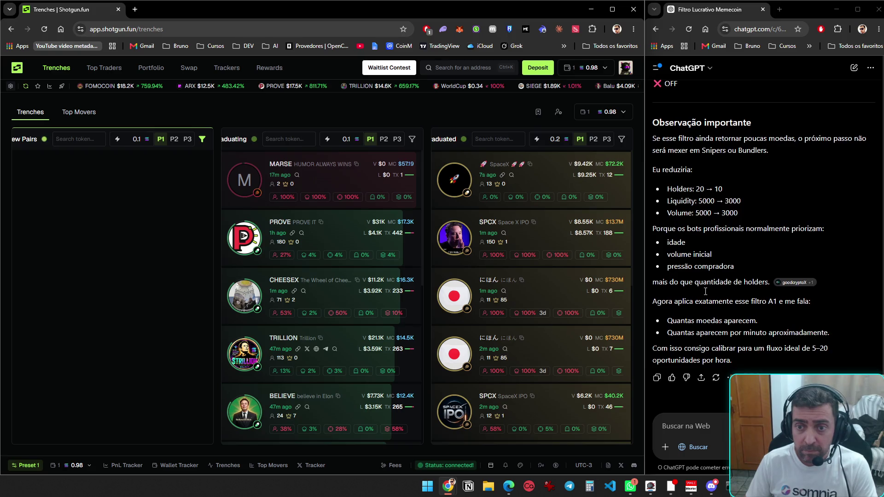
click(203, 139)
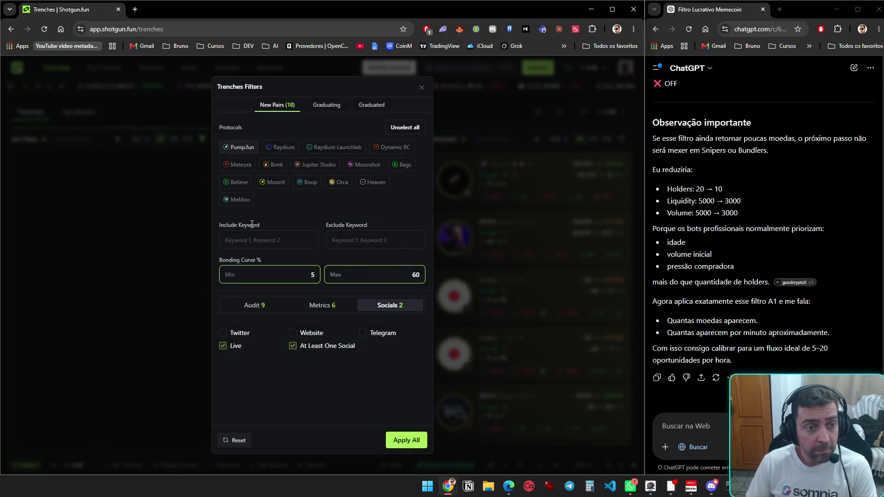
- In the Audit filters, lower the Holders minimum to 10
click(260, 306)
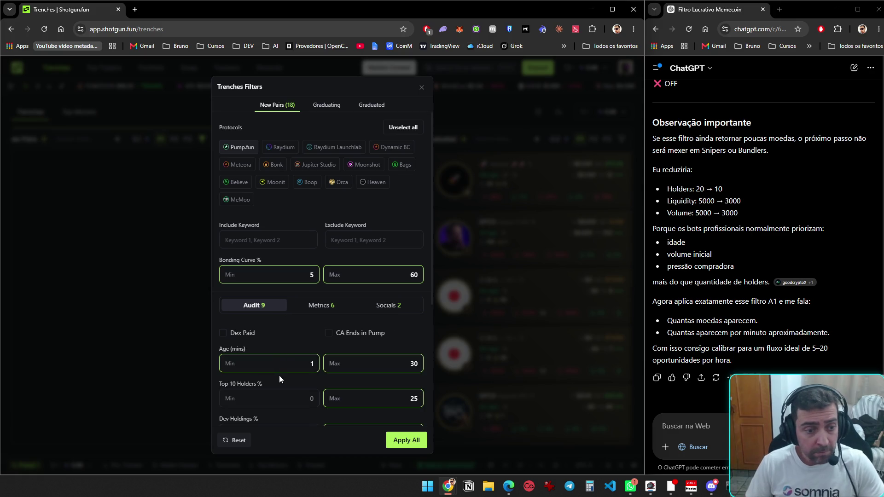
scroll(280, 378, down, 2)
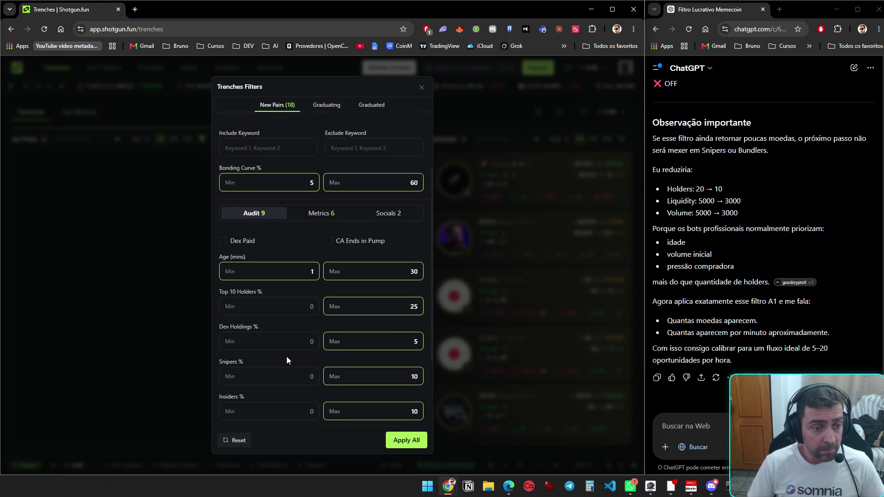
scroll(287, 358, down, 2)
drag(296, 374, 339, 374)
text(10)
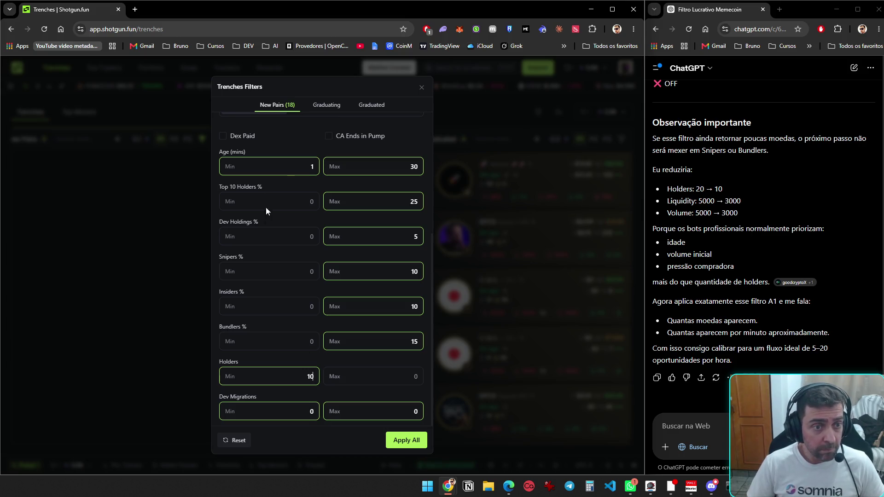
scroll(296, 184, up, 2)
- Set the Liquidity and Volume minimums to 3000 and apply the filters
click(299, 201)
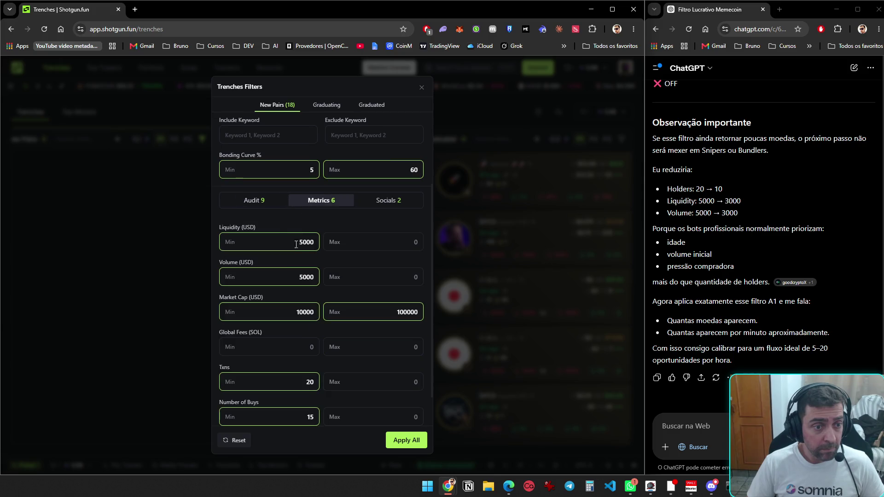
text(3000)
key(Tab)
key(Tab)
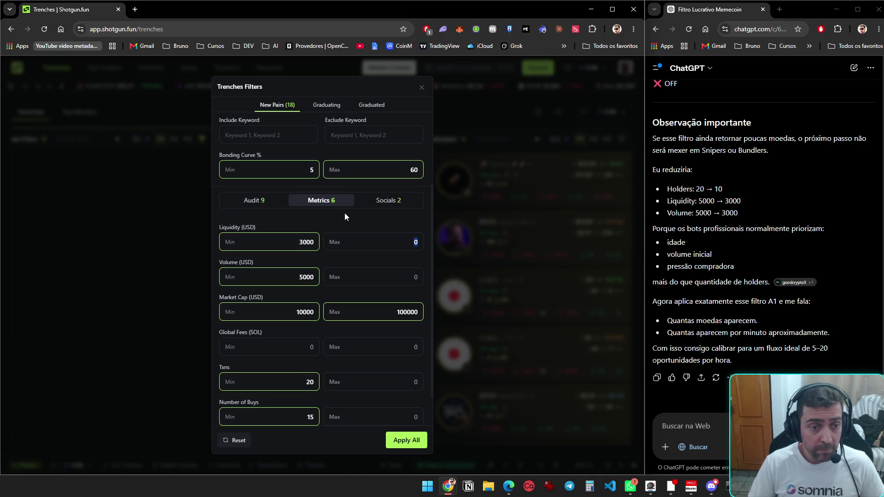
text(3000)
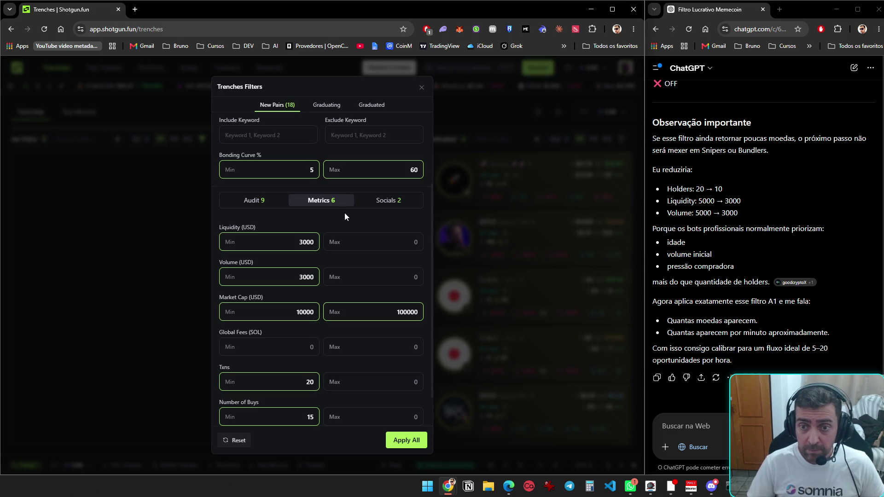
click(405, 439)
- Reply 'ainda na' to ChatGPT, read its filter advice, and reopen the New Pairs filters
click(706, 425)
text(ainda na)
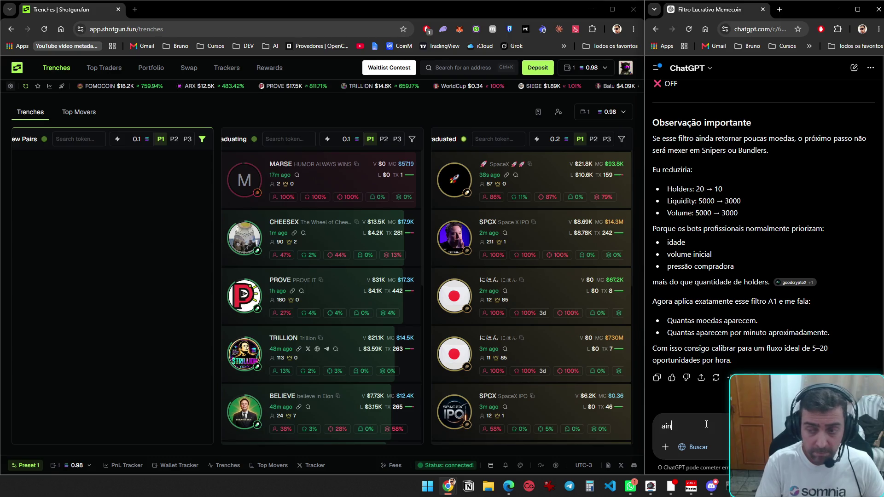
key(Return)
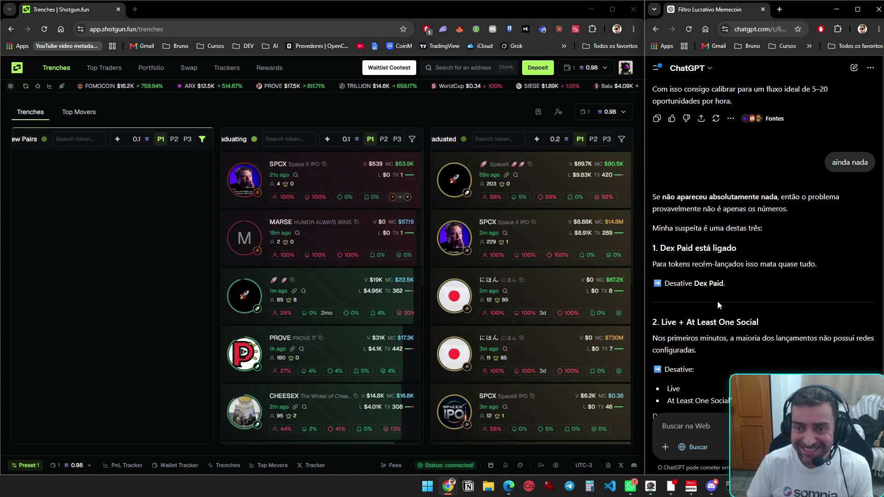
scroll(718, 308, down, 4)
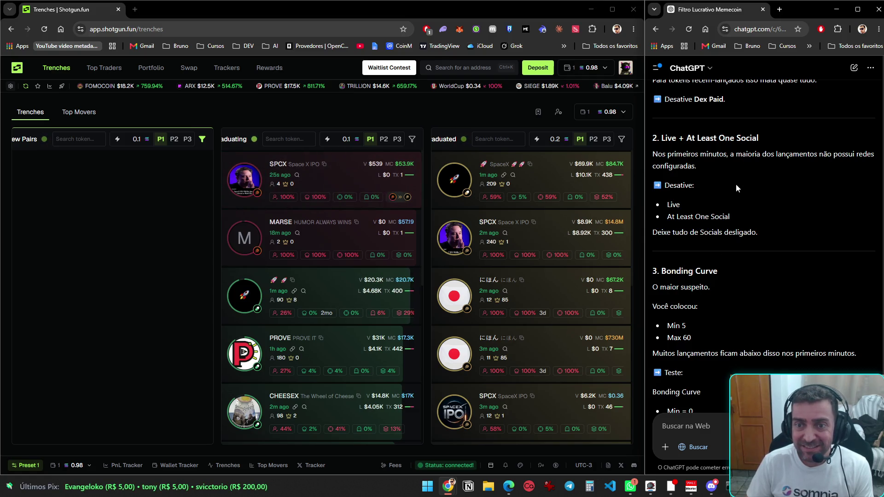
click(202, 139)
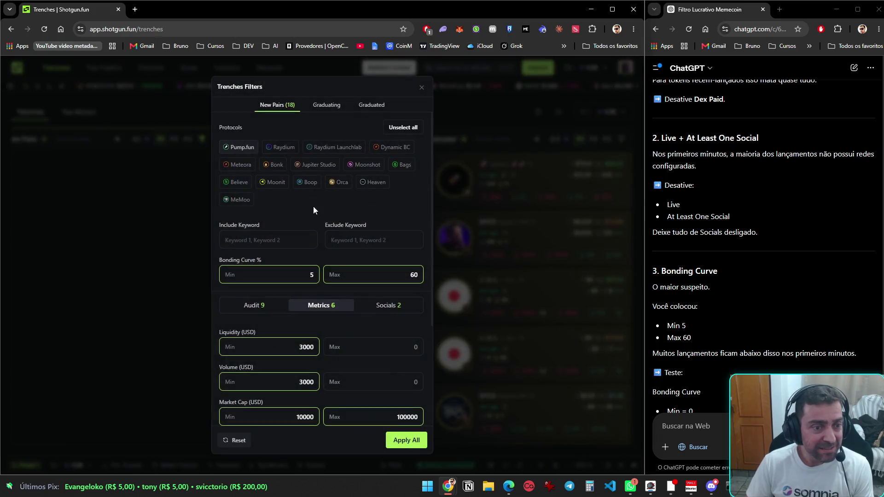
- Turn off the Live and At Least One Social filters, applying after each change
click(373, 307)
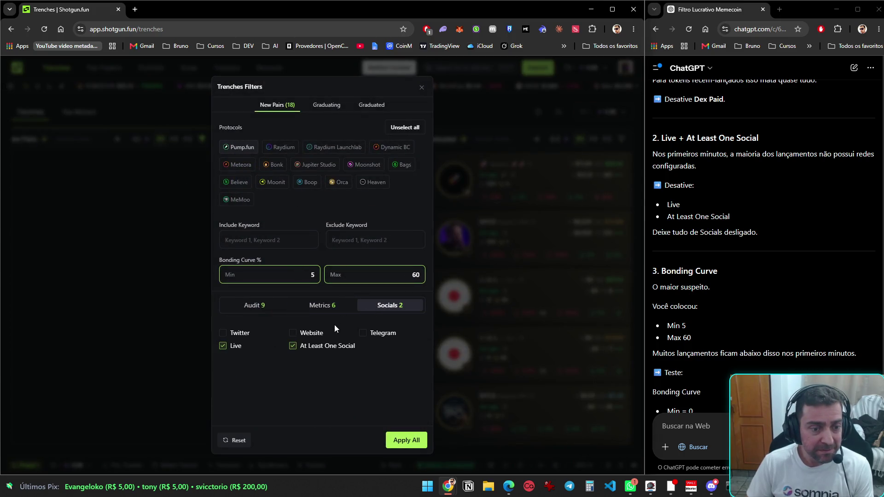
click(223, 347)
click(404, 441)
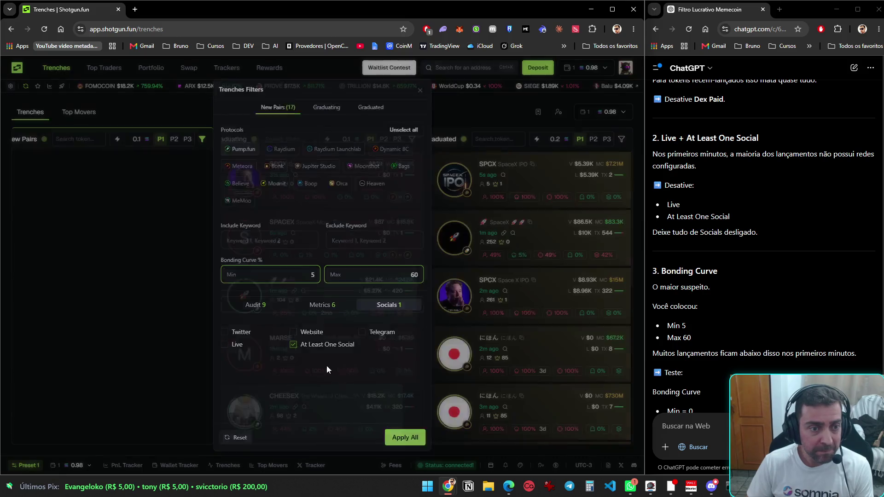
click(202, 139)
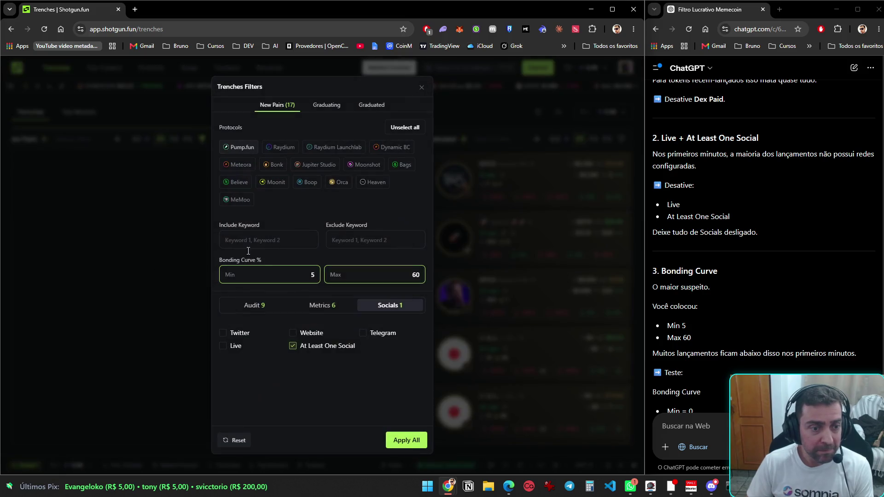
click(292, 346)
click(407, 441)
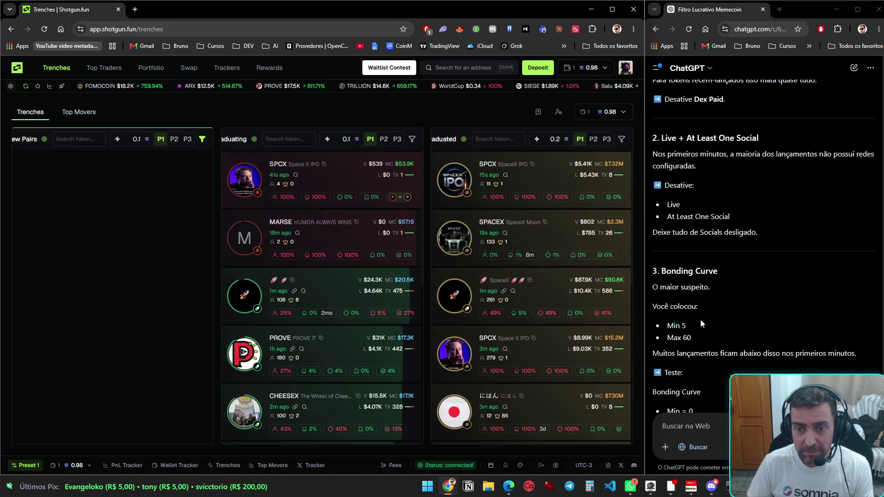
- Widen the Bonding Curve to 0–100% and apply the filters
click(203, 140)
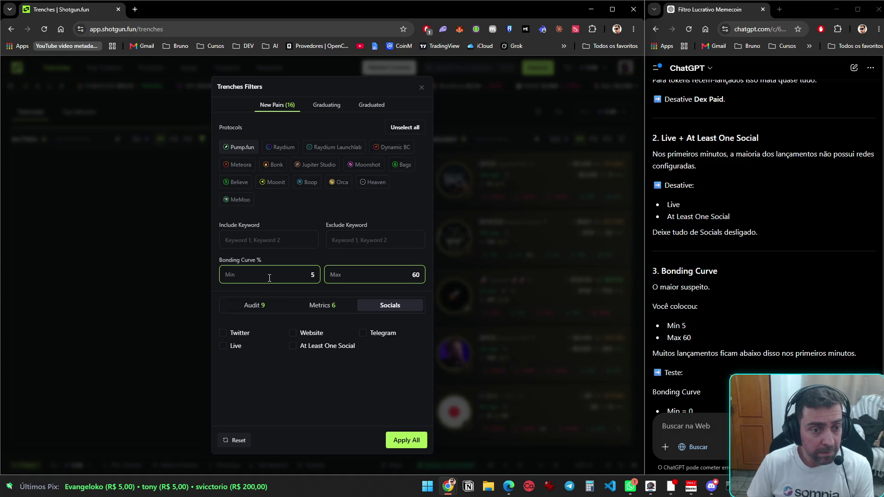
scroll(709, 263, down, 3)
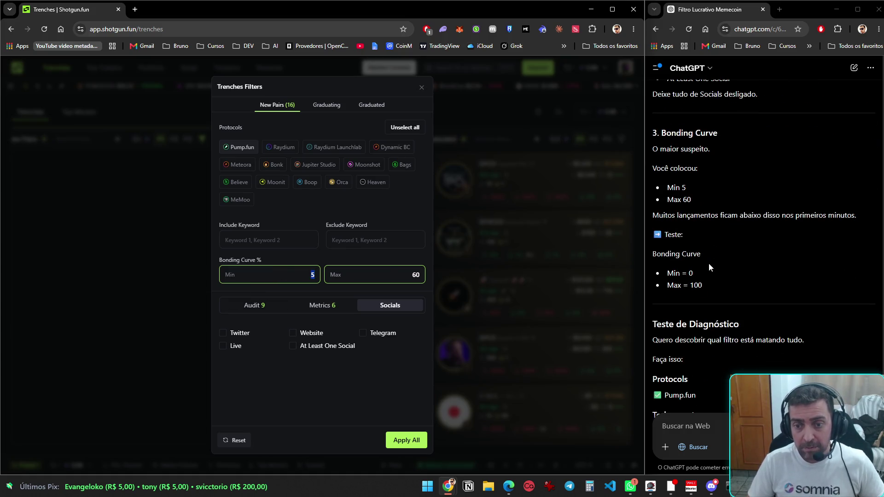
text(00)
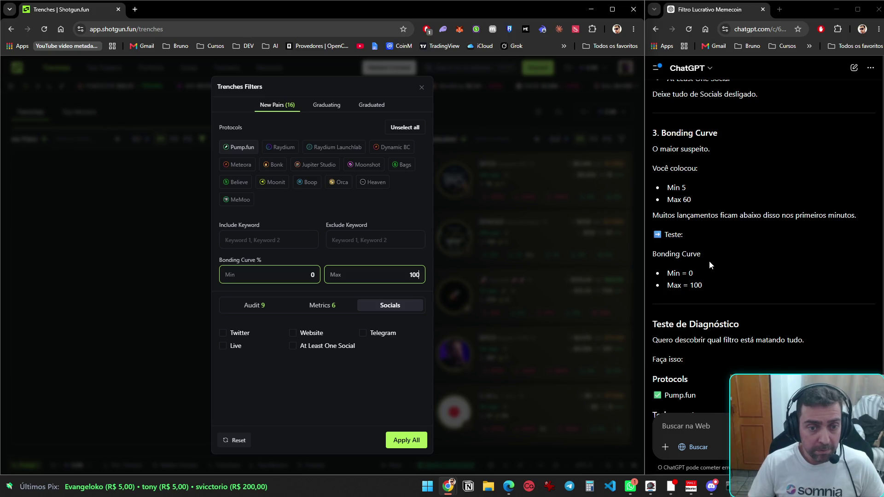
click(405, 440)
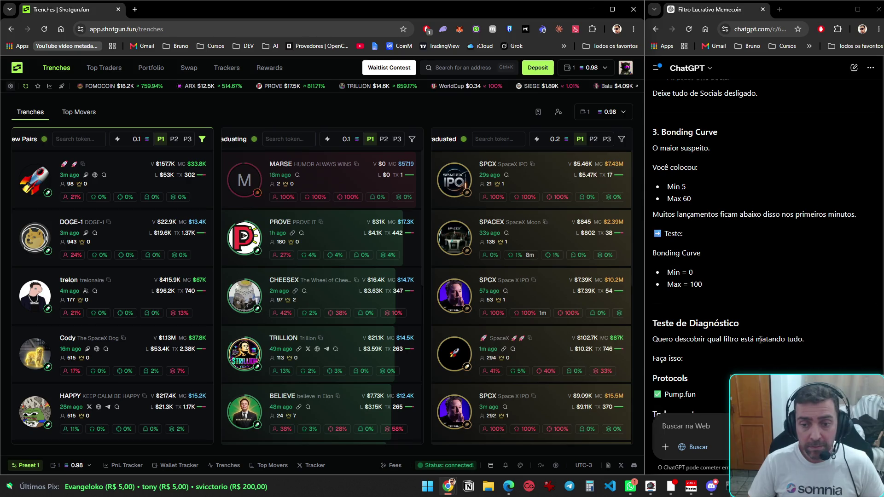
- Reopen the New Pairs filters and snip a screenshot of the Trenches Filters dialog
scroll(744, 343, down, 3)
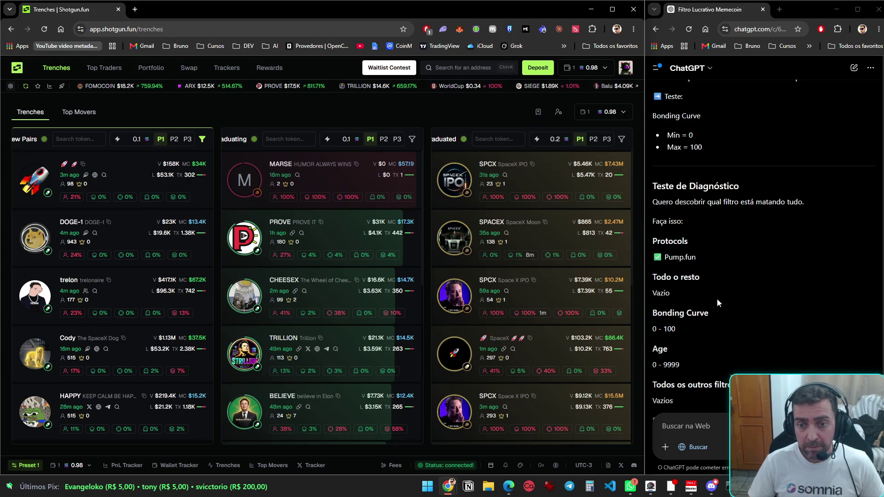
scroll(717, 298, down, 2)
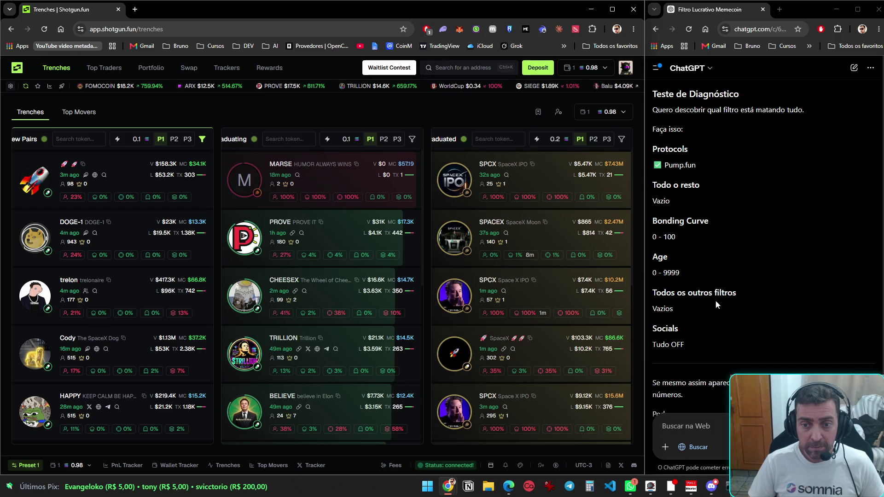
scroll(717, 306, down, 5)
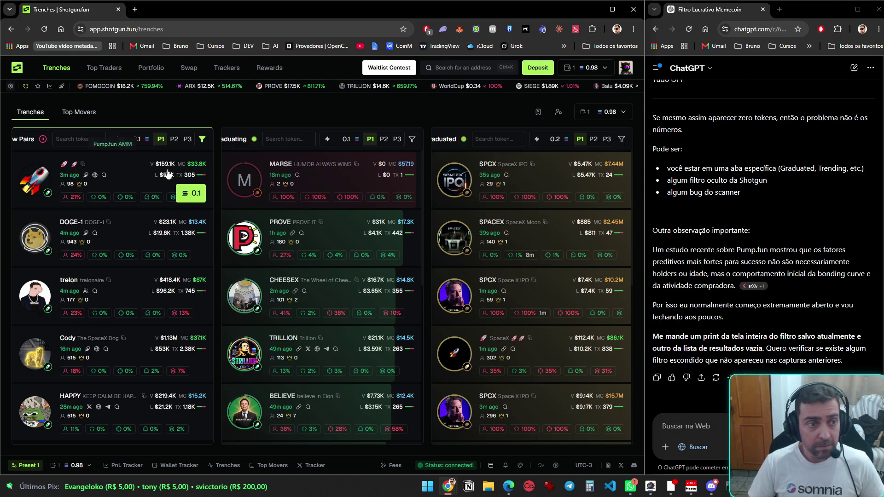
click(203, 139)
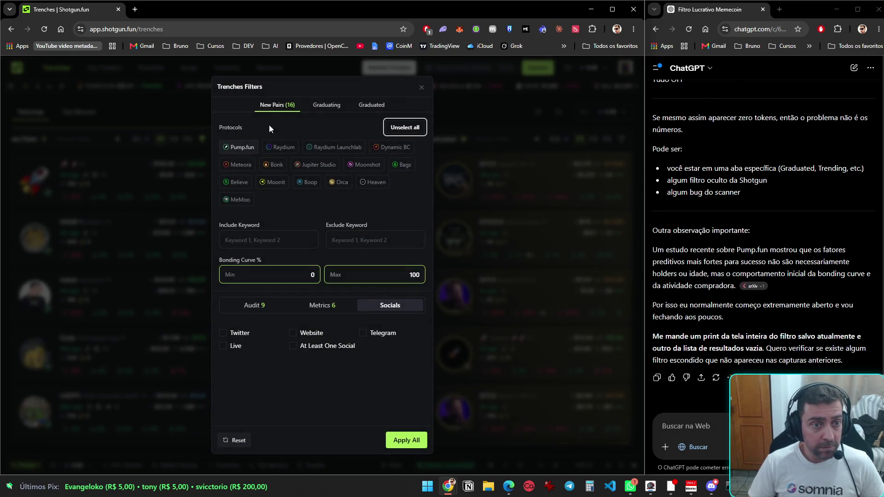
key(super+shift+s)
mouse_move(214, 73)
mouse_down()
mouse_move(409, 420)
mouse_move(430, 423)
mouse_up()
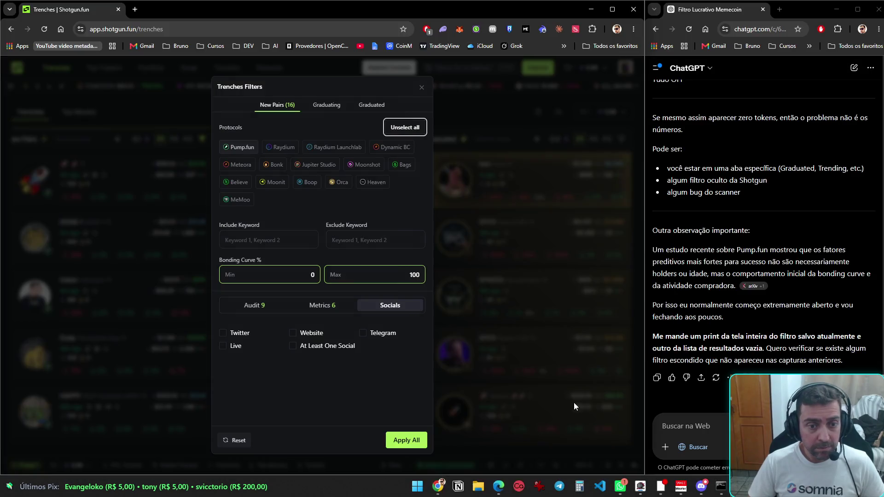
- Paste the first screenshot into ChatGPT, then capture and paste the Metrics limits
key(ctrl+v)
click(309, 310)
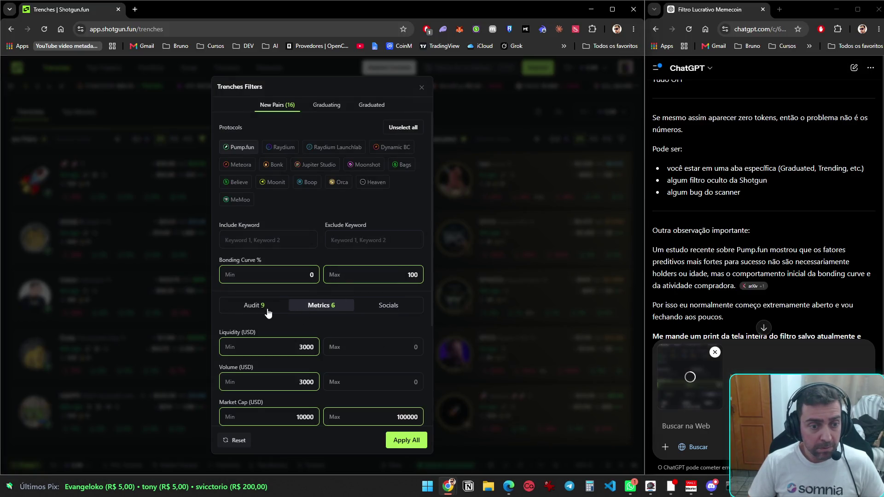
scroll(277, 318, down, 3)
key(super+shift+s)
mouse_move(217, 140)
mouse_down()
mouse_move(425, 421)
mouse_move(436, 449)
mouse_up()
key(ctrl+v)
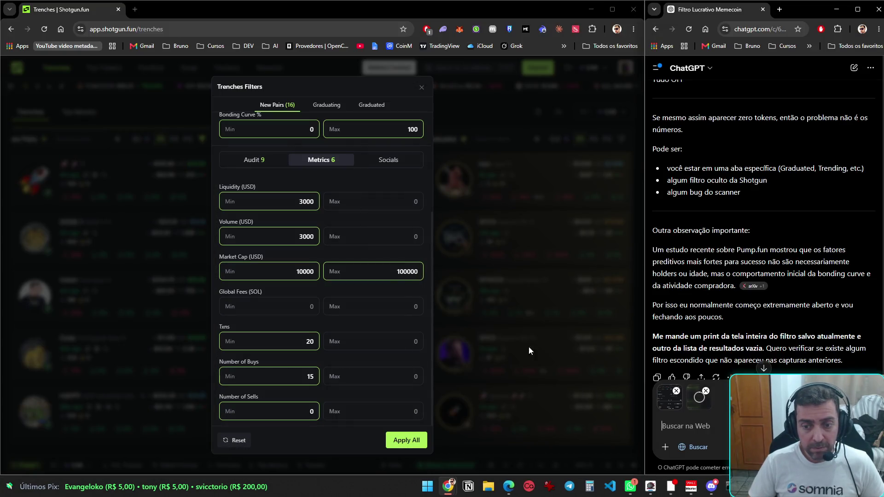
- Capture the Audit filter limits in two screenshots
click(255, 160)
key(super+shift+s)
mouse_move(214, 171)
mouse_down()
mouse_move(332, 245)
mouse_move(432, 449)
mouse_up()
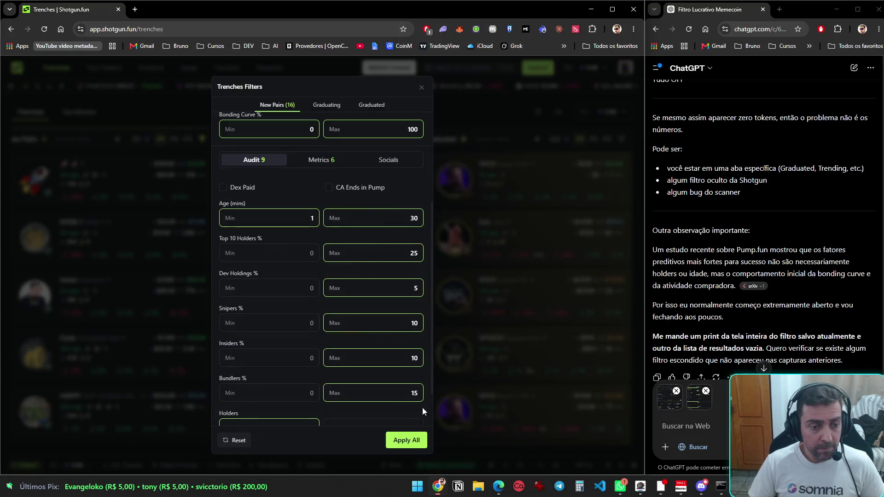
scroll(422, 408, down, 1)
key(super+shift+s)
mouse_move(213, 120)
mouse_down()
mouse_move(405, 373)
mouse_move(435, 449)
mouse_up()
- Send ChatGPT the note 'ficou assim e aparece' with the screenshots, then apply the filters
click(686, 426)
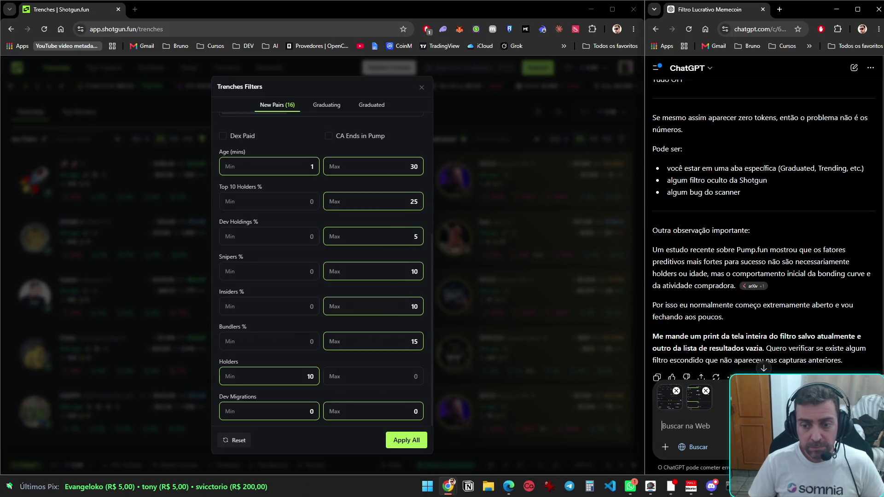
text(ficou assim )
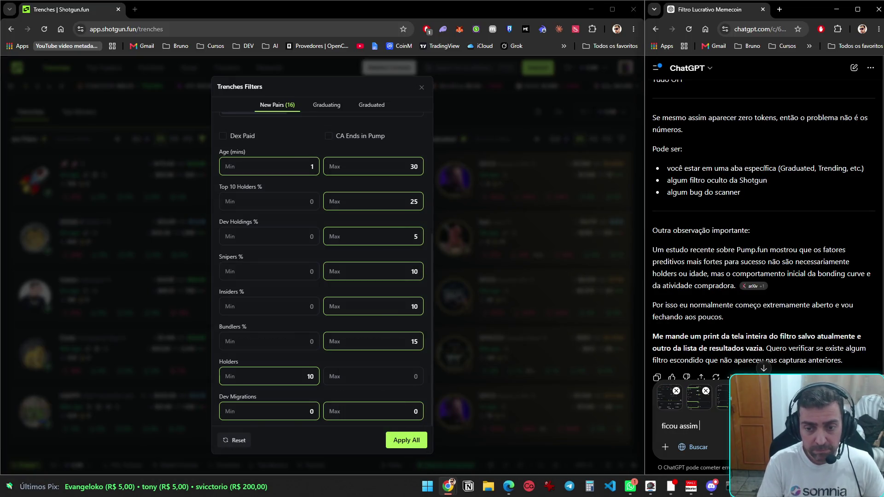
text(e aparece)
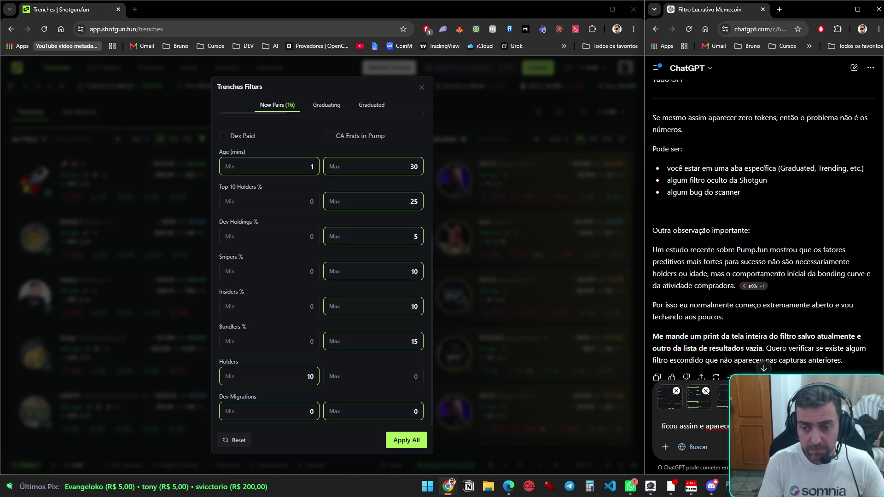
key(Return)
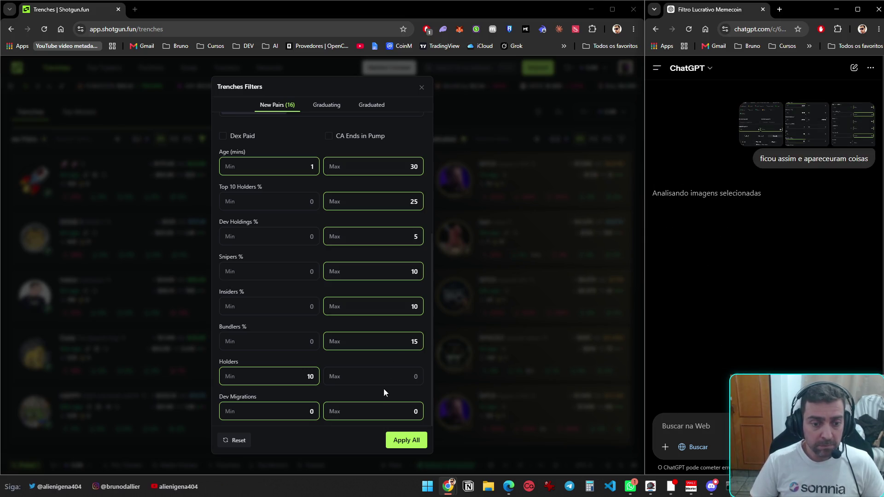
click(407, 441)
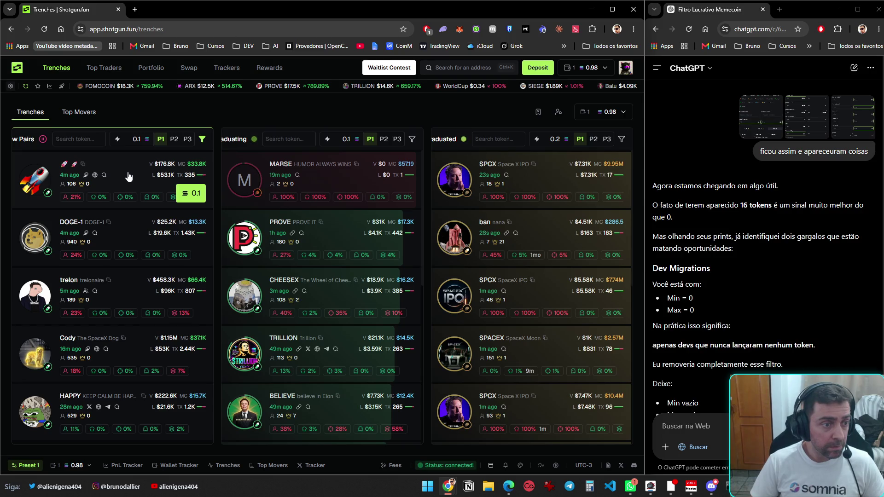
- Open five New Pairs tokens, including DOGE-1, treelon, Cody and HAPPY, in new tabs
middle_click(117, 204)
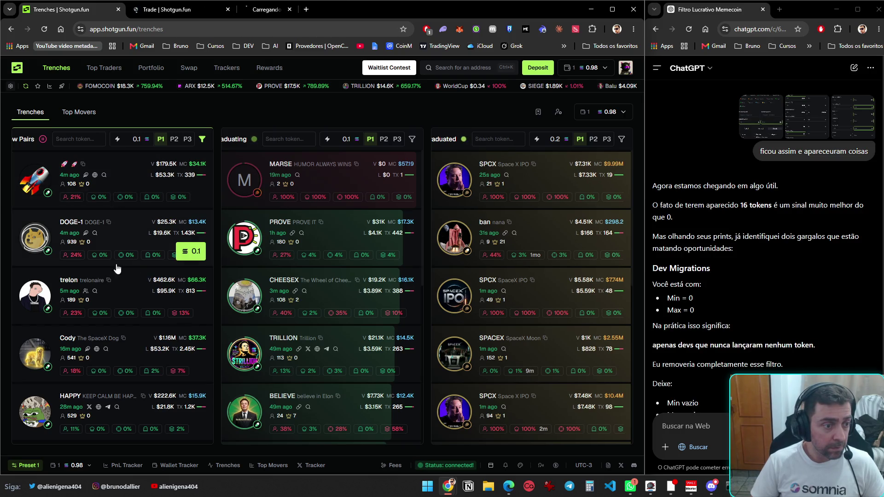
middle_click(110, 292)
middle_click(121, 356)
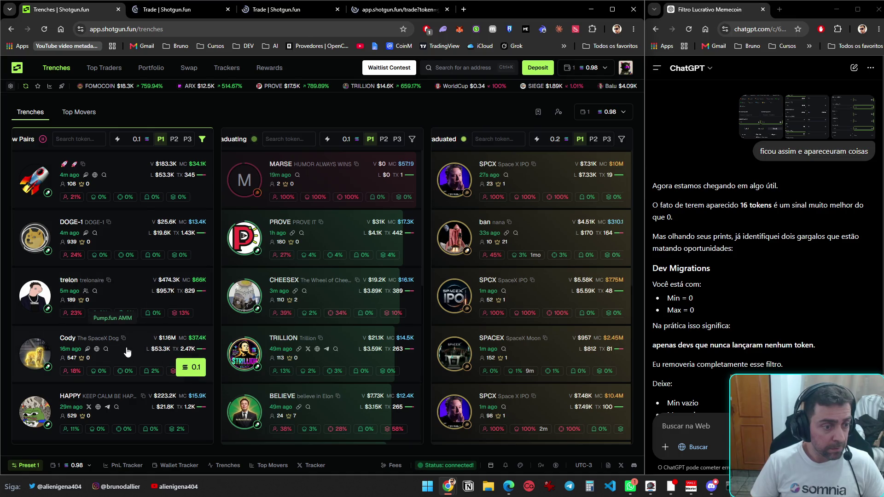
middle_click(123, 413)
middle_click(134, 411)
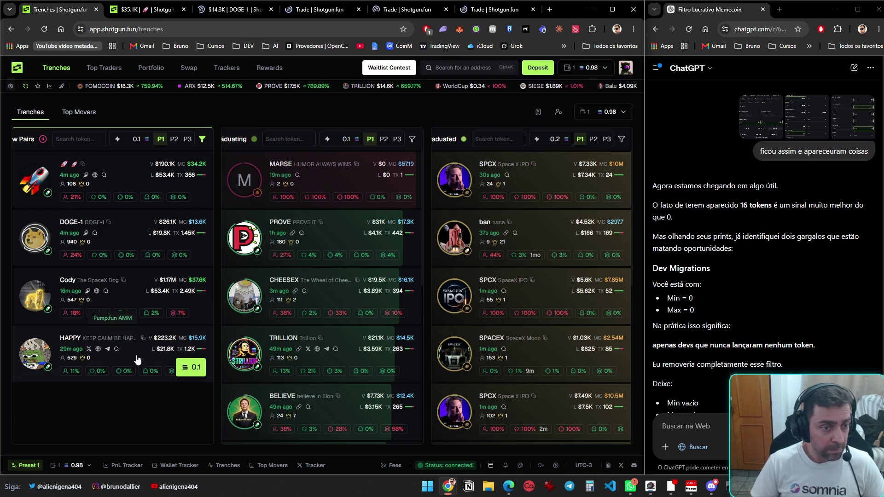
- Cycle through each token's chart tab, ending back on the Trenches page
key(ctrl+Tab)
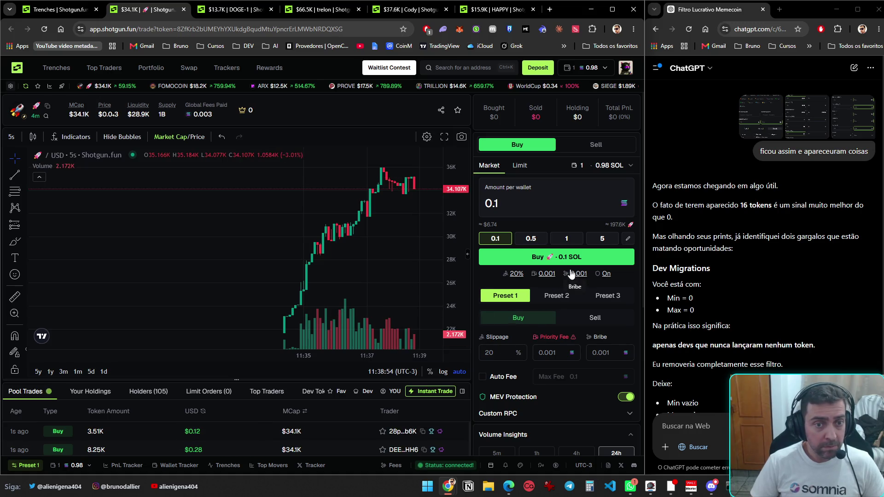
key(ctrl+Tab)
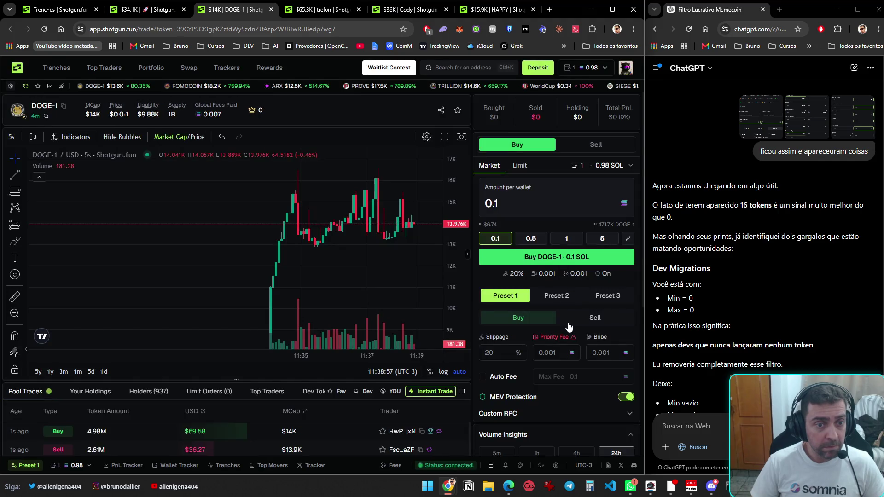
key(ctrl+Tab)
key(ctrl+Tab)
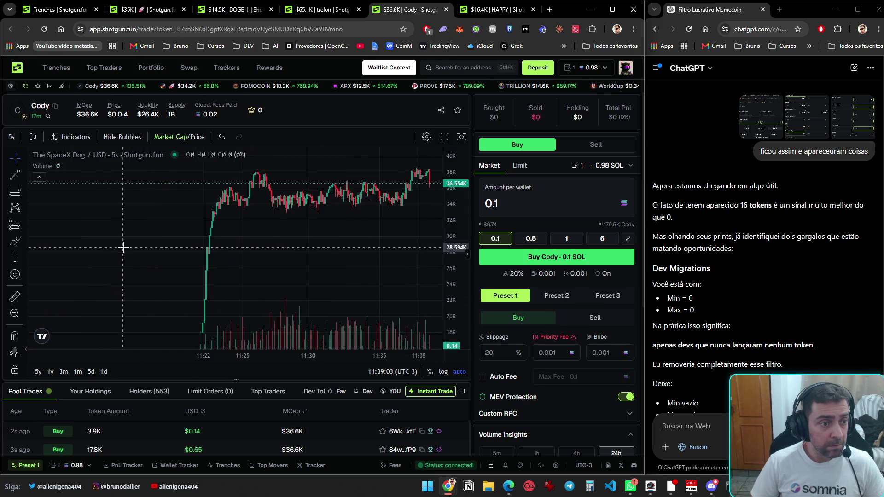
key(ctrl+Tab)
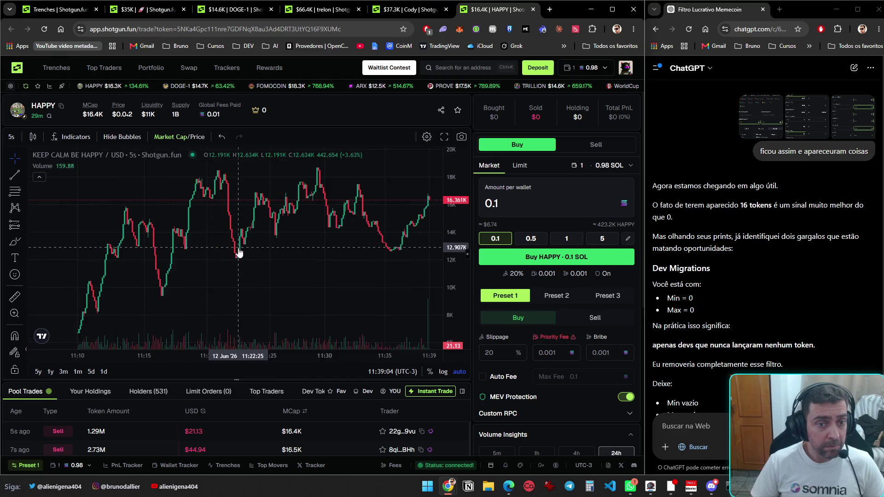
key(ctrl+Tab)
key(ctrl+Tab)
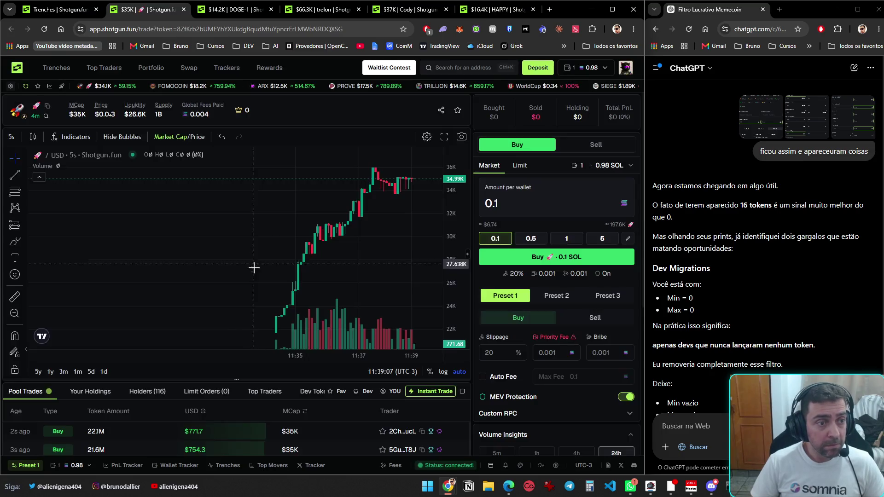
key(ctrl+Tab)
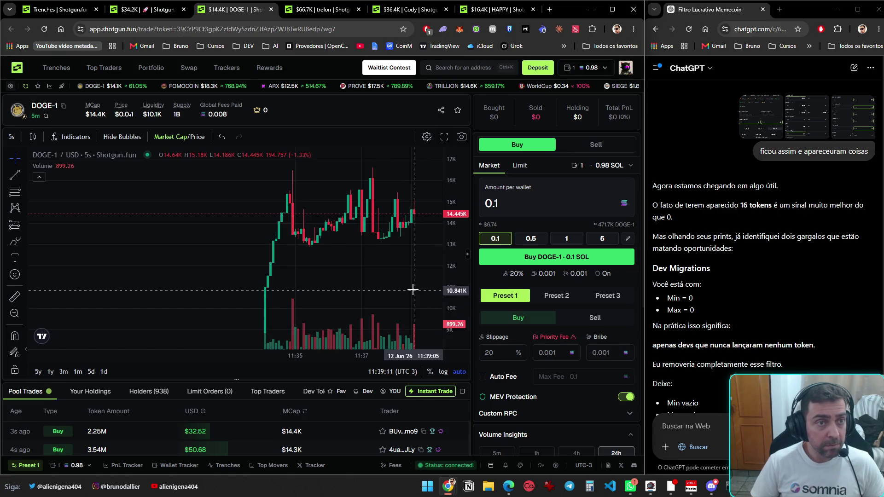
key(ctrl+Tab)
key(ctrl+Tab)
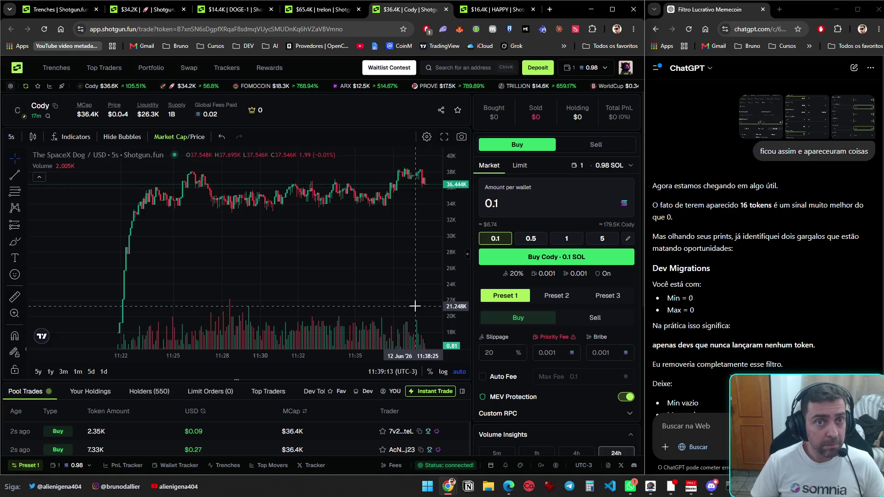
key(ctrl+Tab)
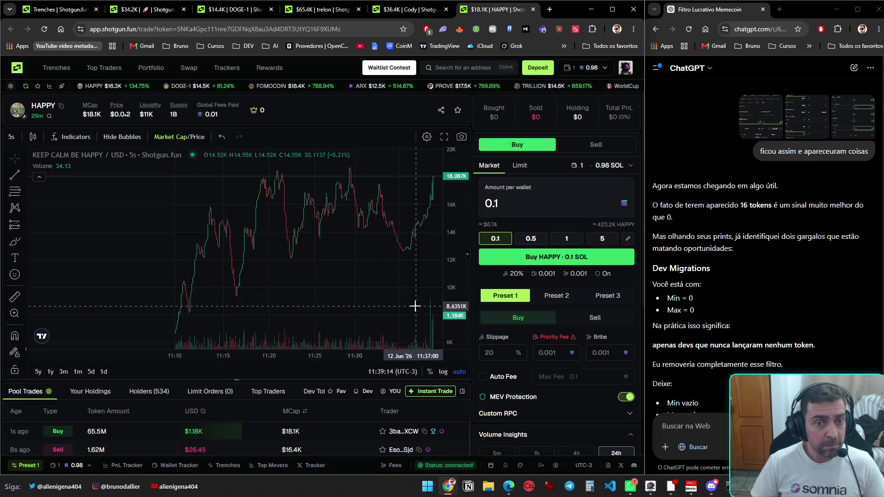
key(ctrl+Tab)
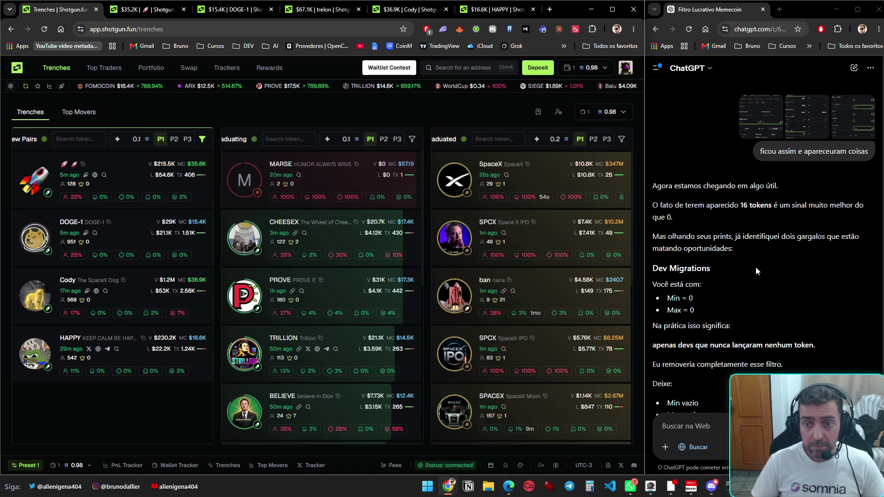
scroll(756, 269, down, 3)
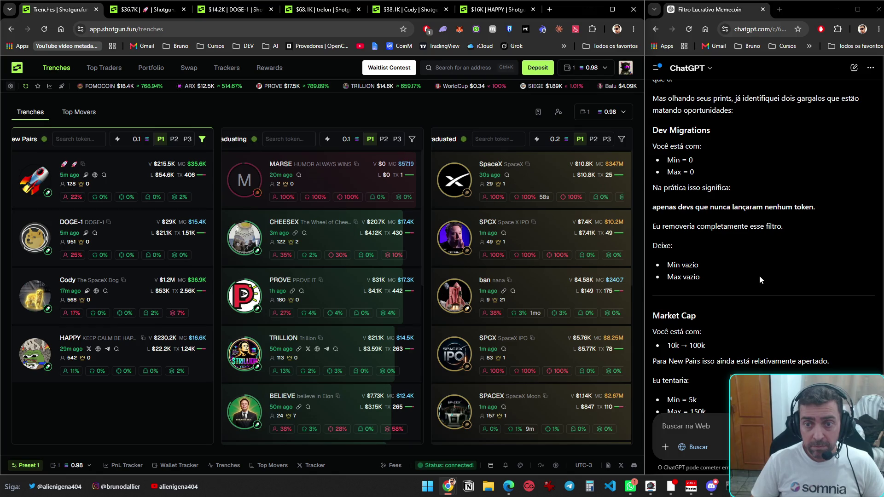
scroll(760, 280, down, 1)
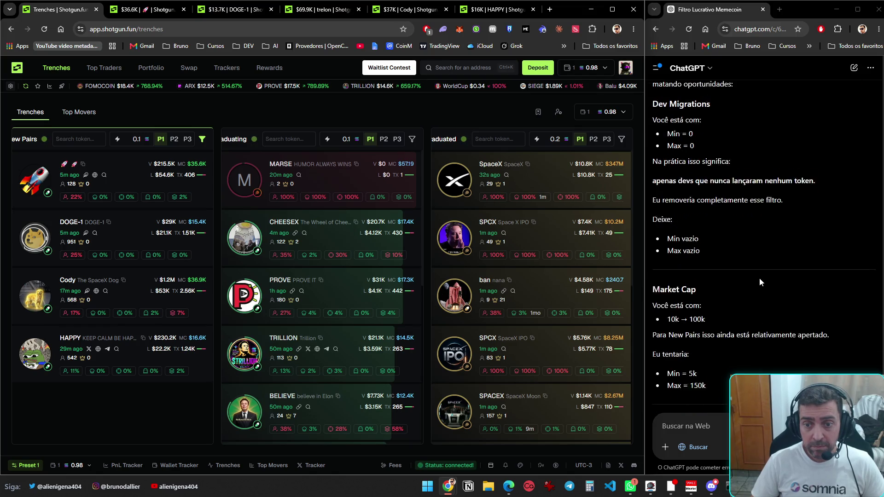
scroll(760, 282, down, 2)
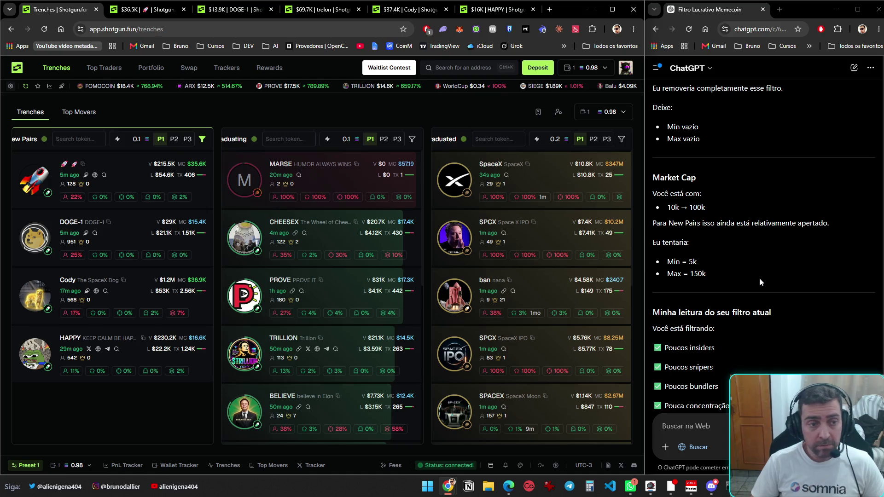
click(126, 12)
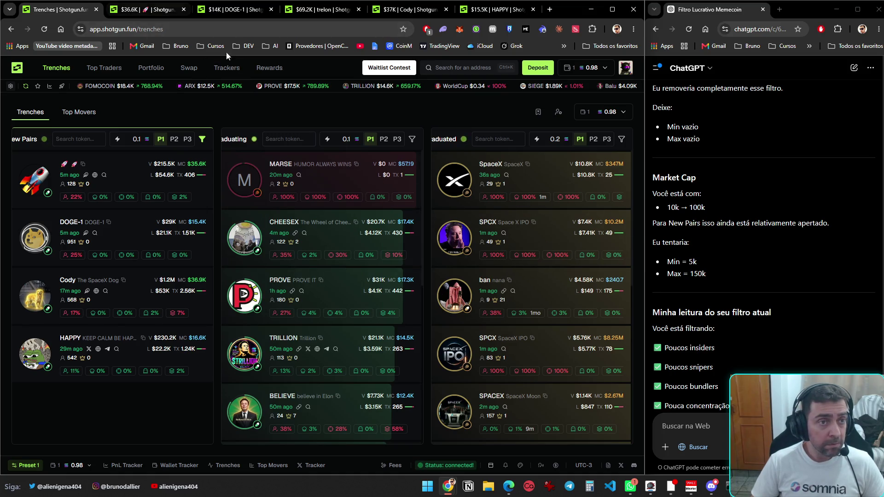
key(ctrl+Tab)
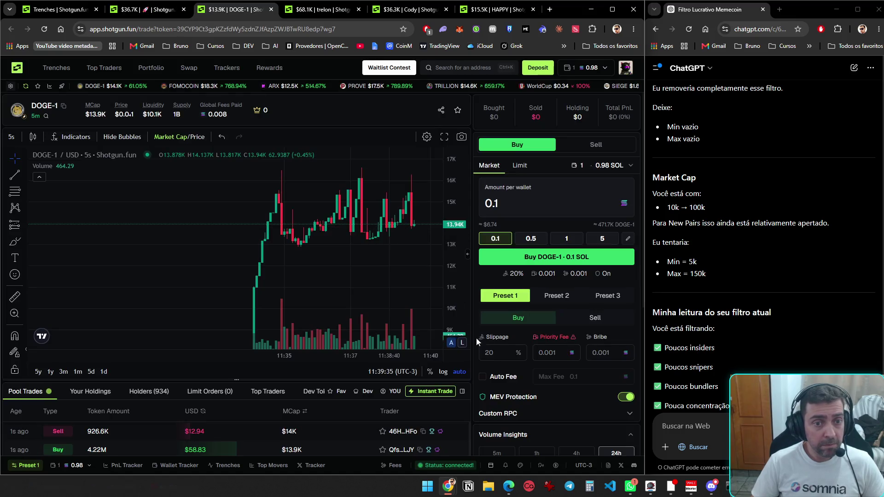
key(ctrl+Tab)
key(ctrl+Tab)
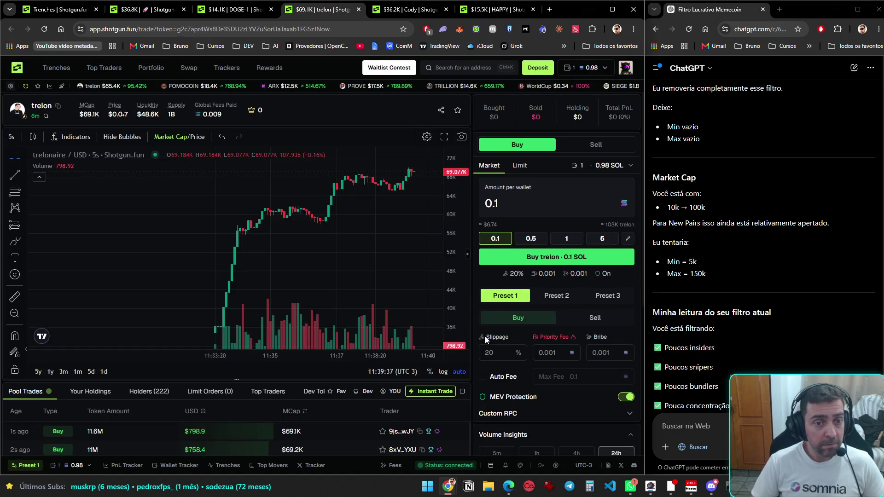
key(ctrl+Tab)
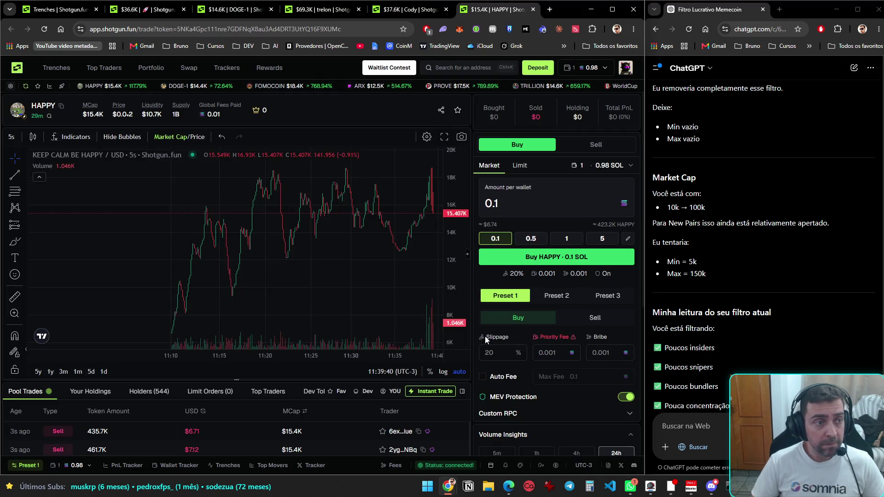
key(ctrl+Tab)
key(ctrl+Tab)
key(ctrl+Tab)
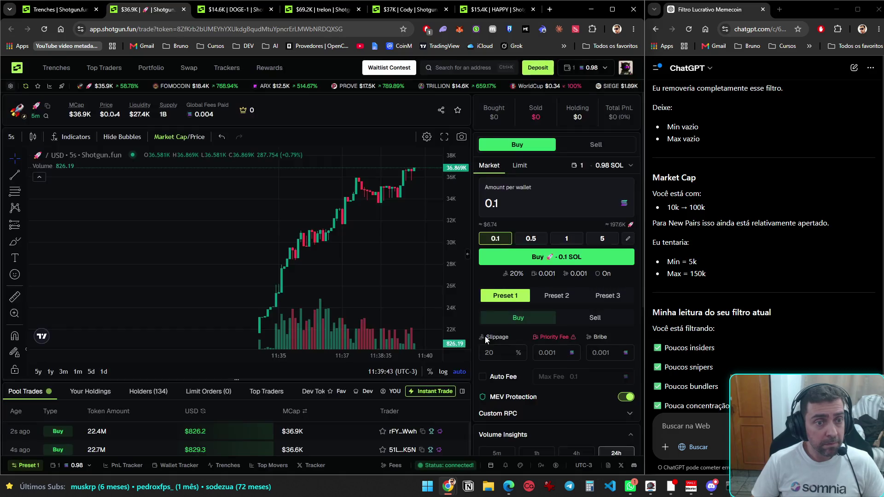
key(ctrl+Tab)
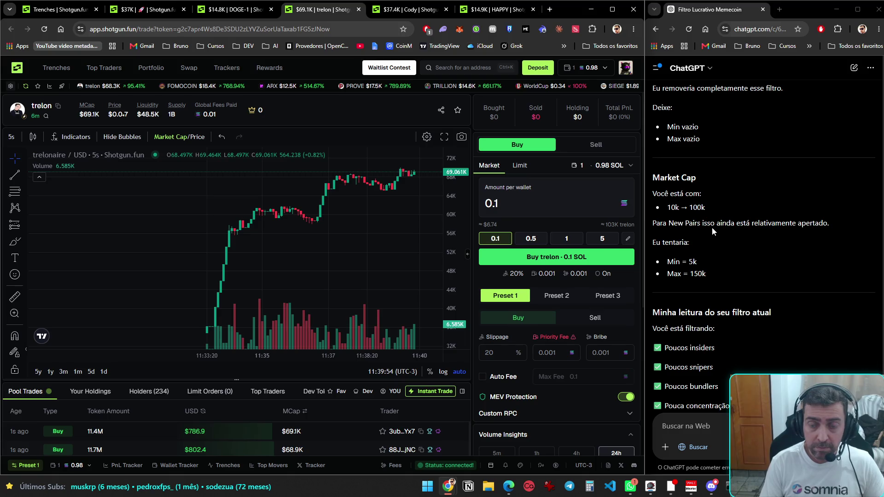
key(ctrl+Tab)
key(ctrl+Tab)
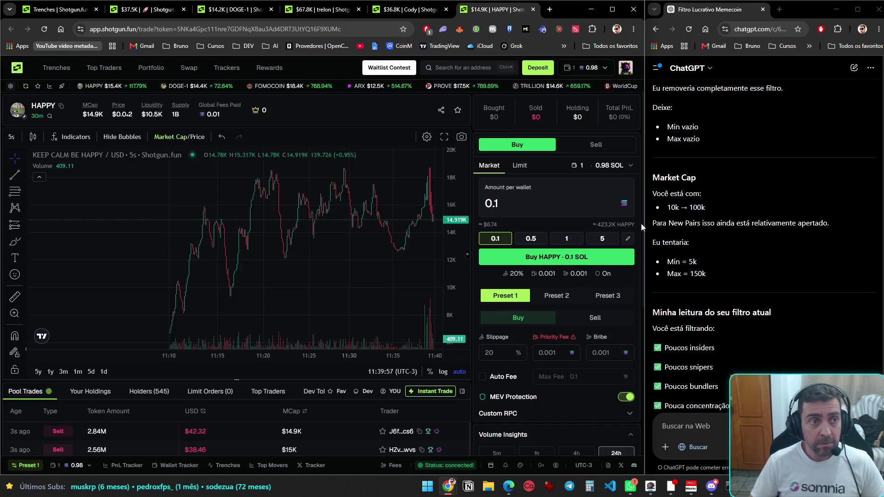
key(ctrl+Tab)
click(201, 141)
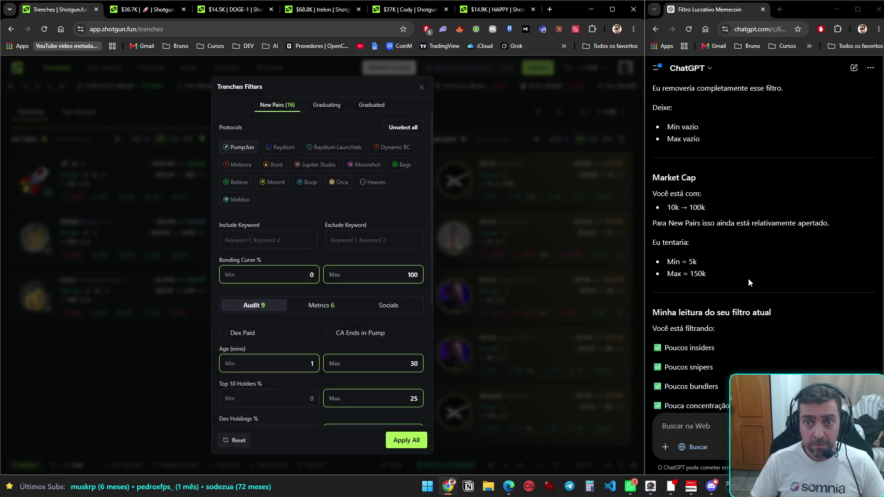
- Review the Audit limits (Holders min 10, Bundlers max 15, Dev Migrations 0–0), then switch to Metrics
scroll(747, 278, up, 6)
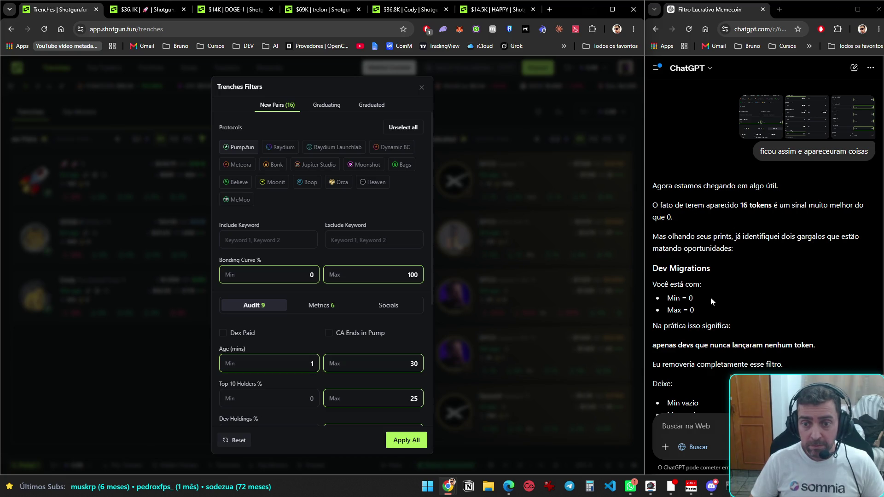
scroll(329, 319, down, 5)
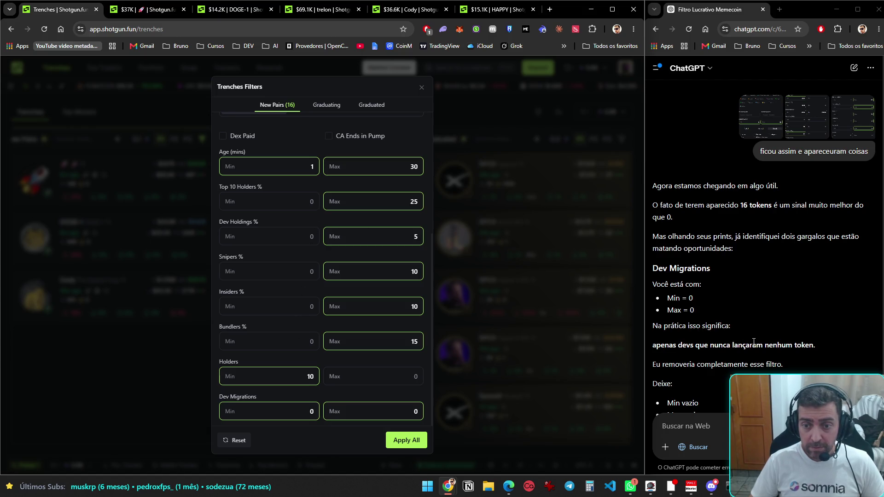
scroll(772, 331, down, 3)
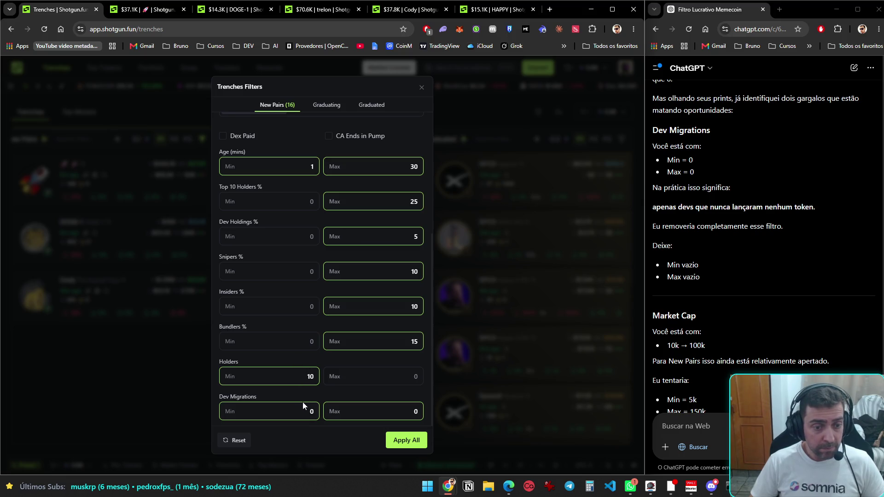
scroll(718, 325, down, 2)
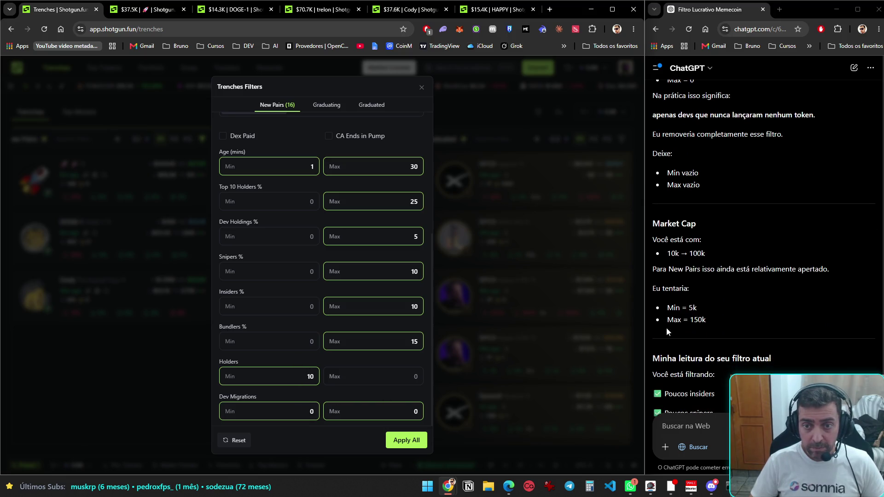
scroll(314, 358, up, 4)
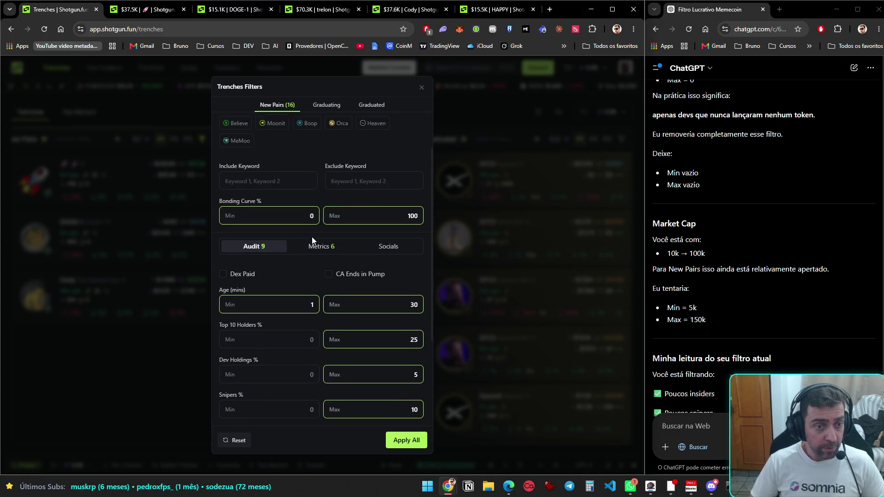
click(317, 247)
- Set the New Pairs Market Cap filter to 5000 minimum and 150000 maximum
scroll(315, 272, down, 2)
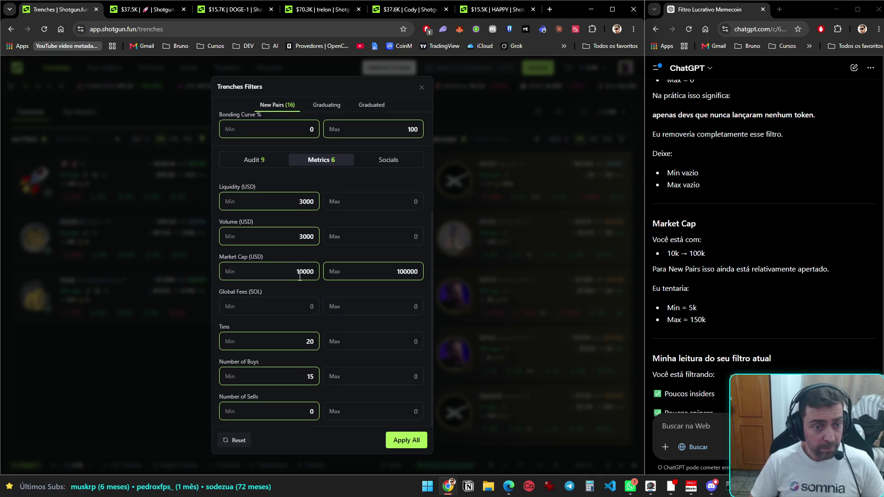
double_click(282, 271)
text(5000)
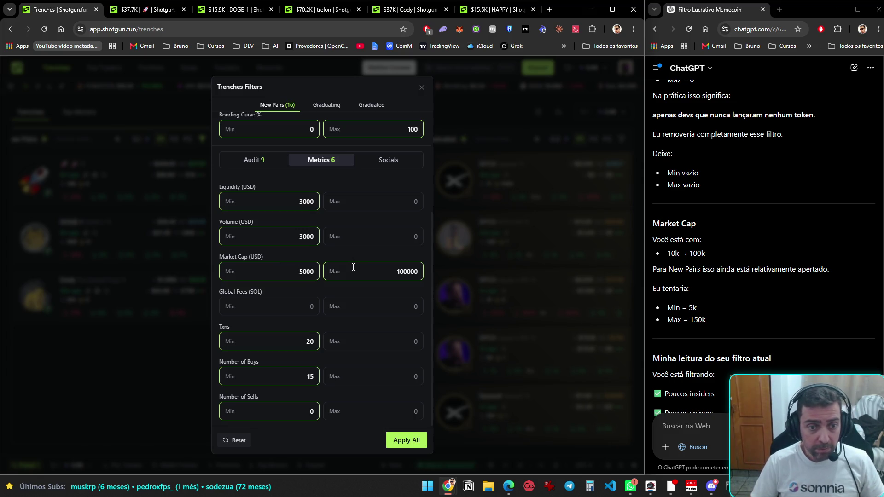
text(150000)
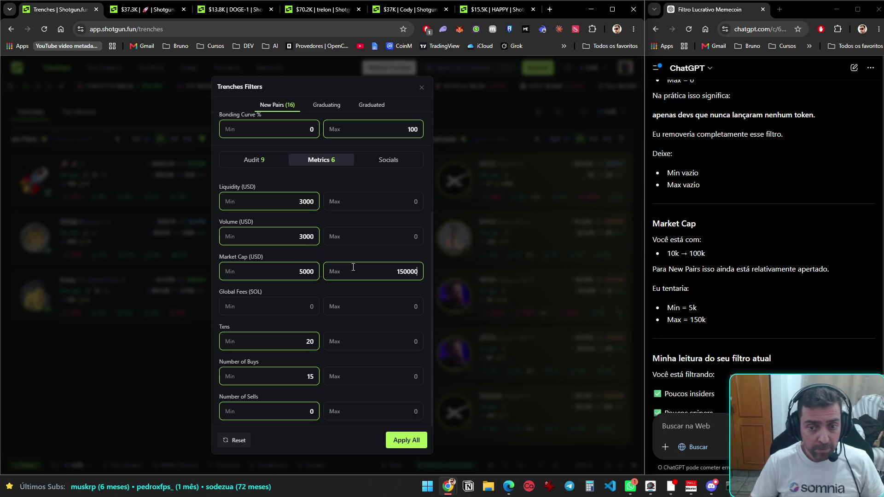
- In the Audit limits, lower the Bonding Curve maximum to 70
scroll(695, 253, down, 7)
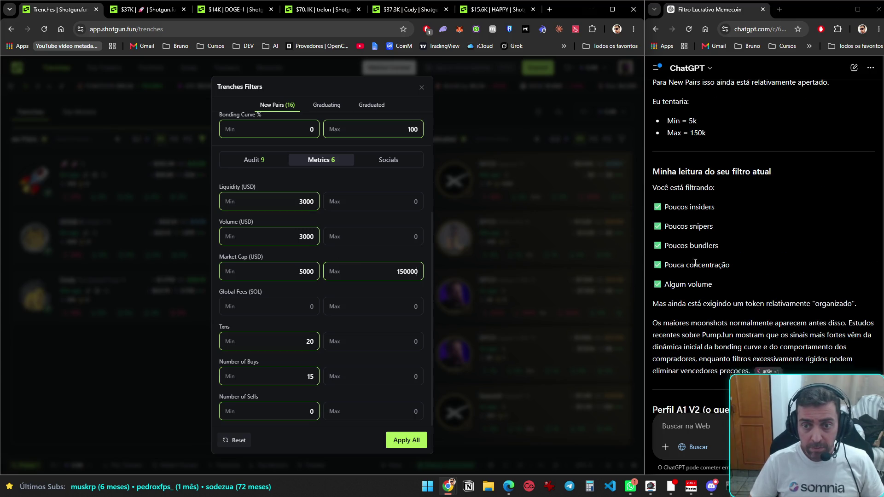
scroll(696, 267, down, 1)
scroll(687, 314, down, 2)
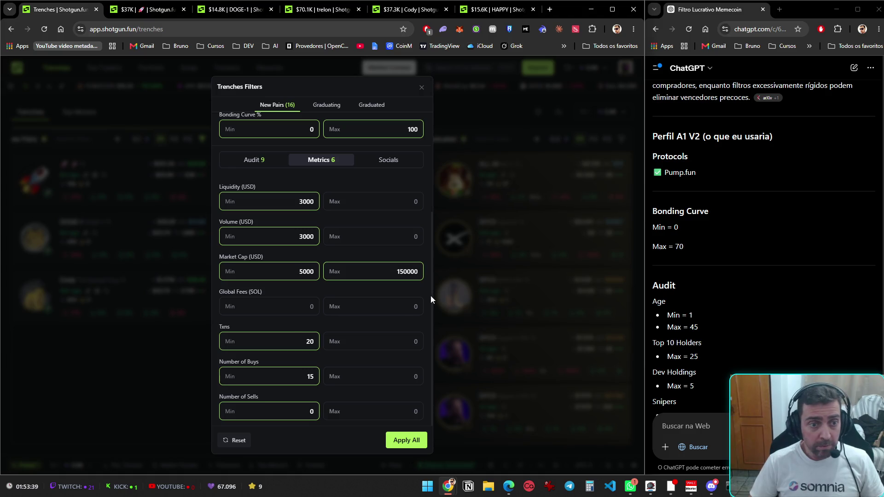
scroll(300, 295, up, 3)
click(260, 306)
scroll(293, 276, down, 1)
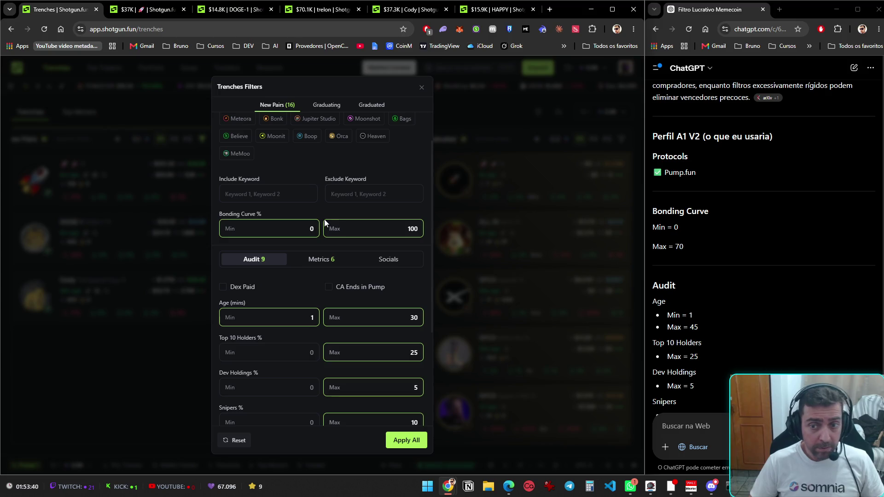
double_click(406, 226)
text(70)
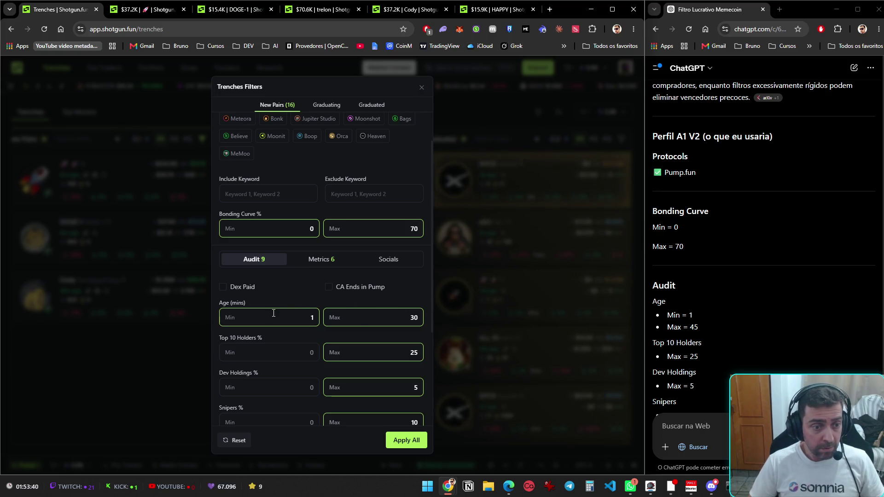
- Raise the New Pairs maximum Age from 30 to 45 minutes
click(411, 312)
text(45)
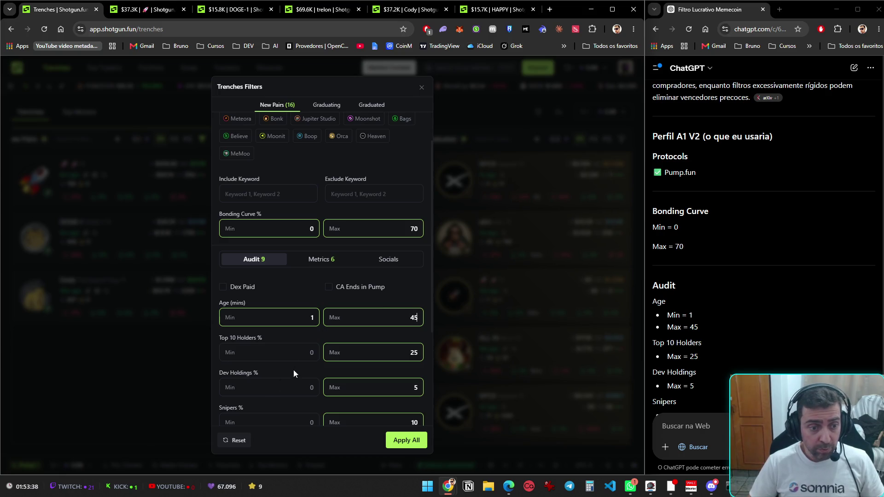
click(390, 361)
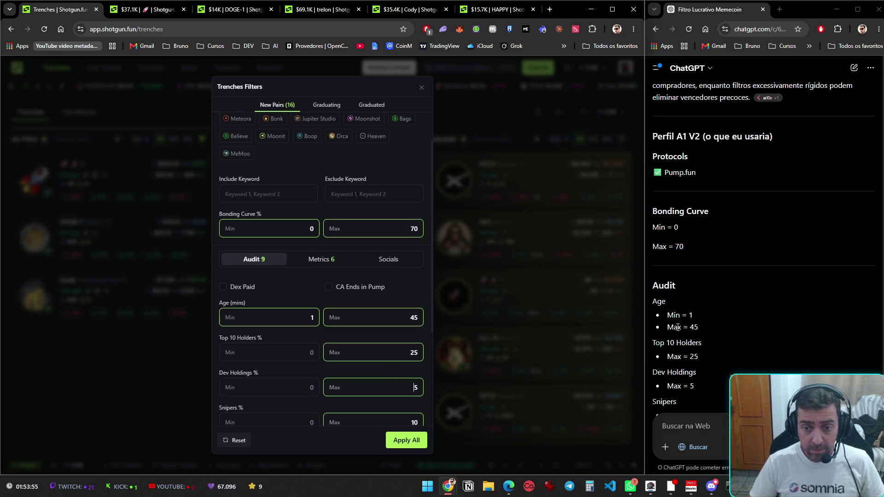
- Review the remaining Audit limits, then bring up the Metrics filter limits
scroll(690, 337, down, 3)
scroll(691, 336, down, 5)
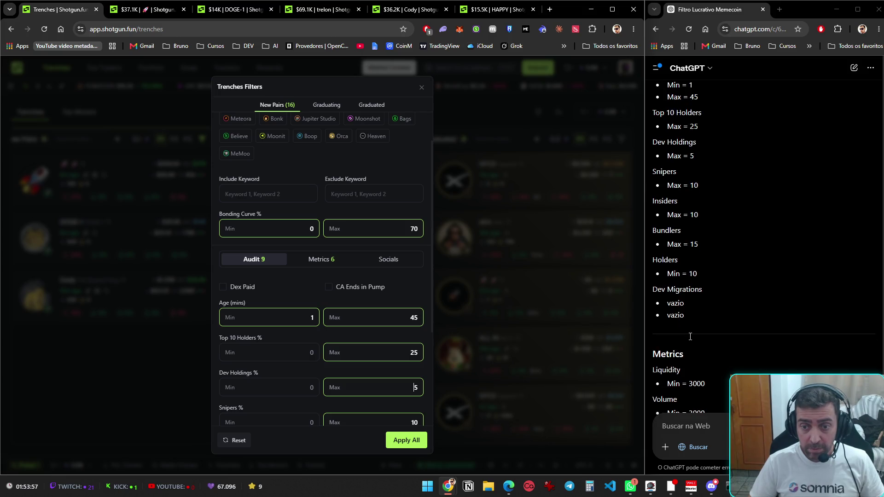
scroll(378, 367, down, 3)
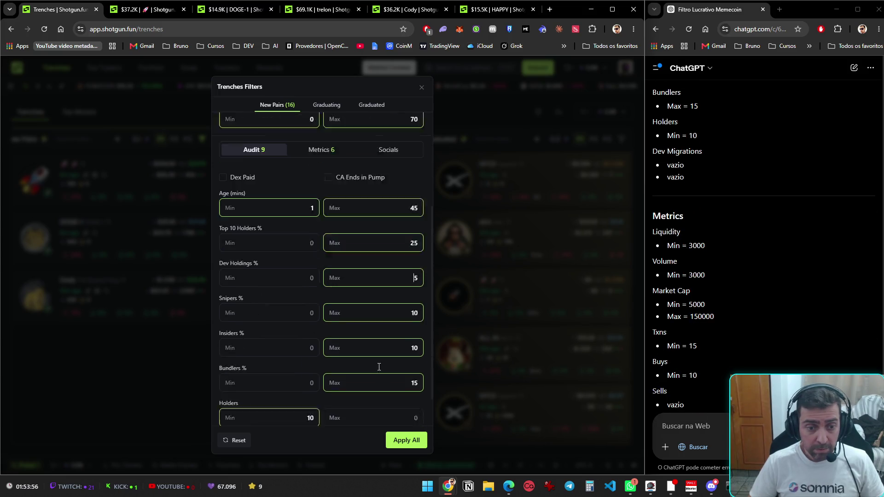
scroll(309, 142, up, 3)
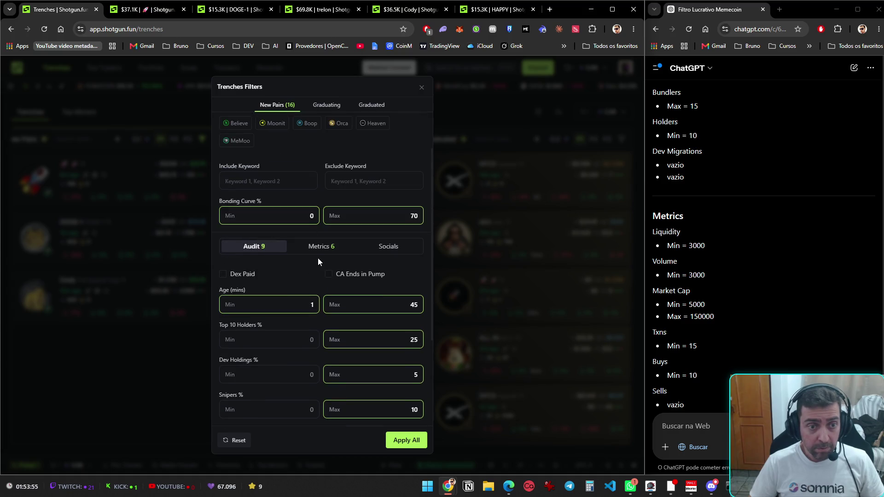
click(321, 248)
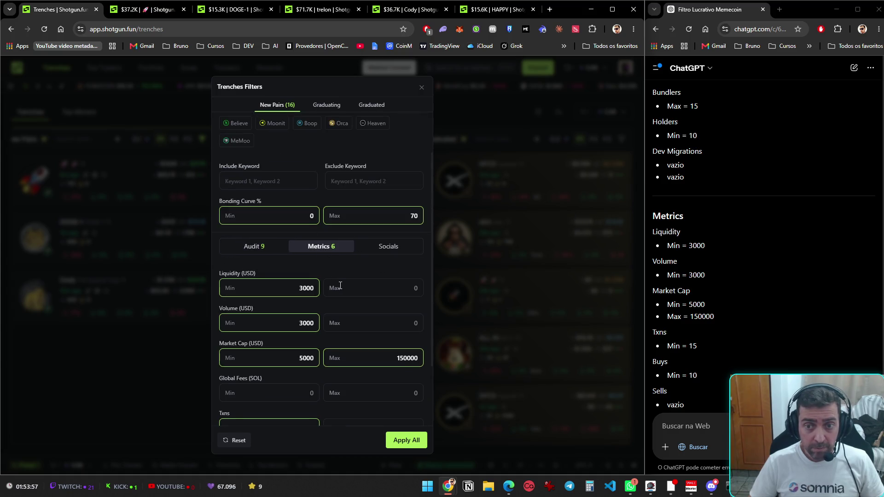
- Lower the Txns minimum to 15 and the Number of Buys minimum to 10
scroll(340, 286, down, 2)
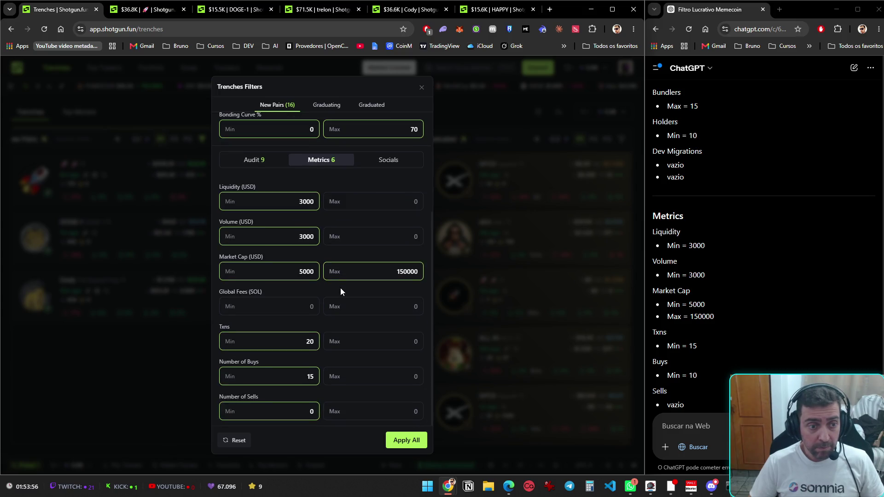
scroll(744, 323, down, 2)
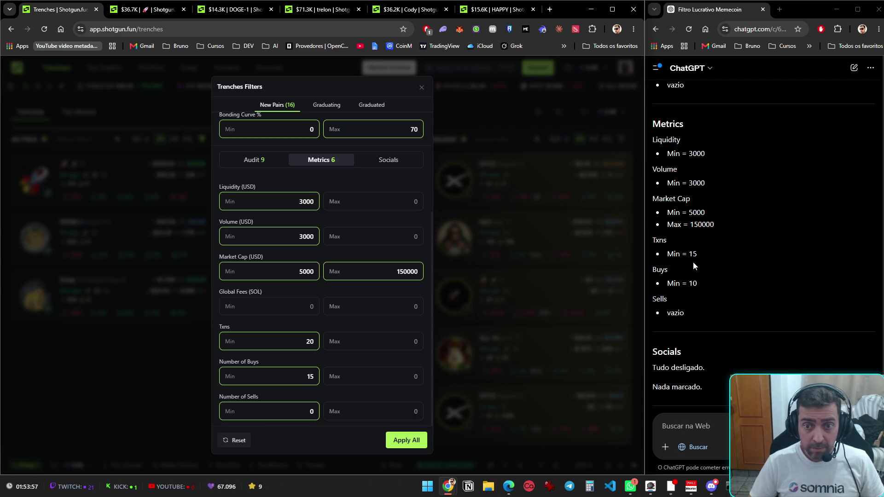
double_click(310, 341)
text(15)
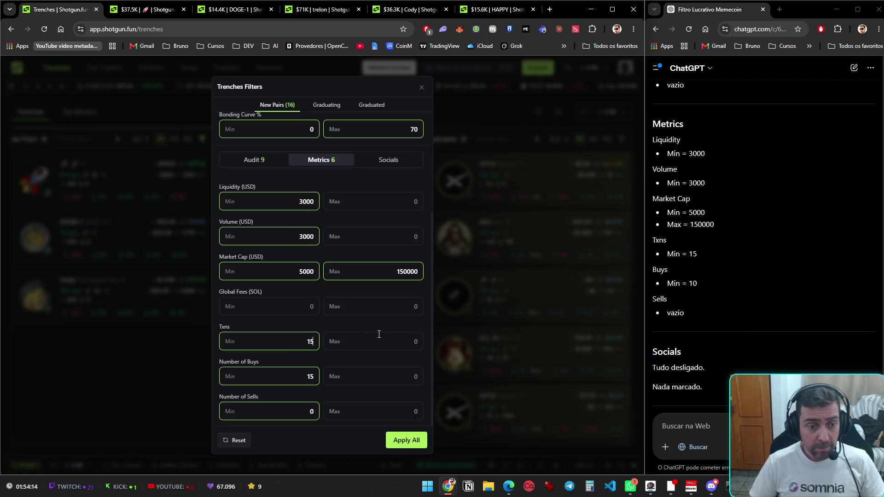
text(10)
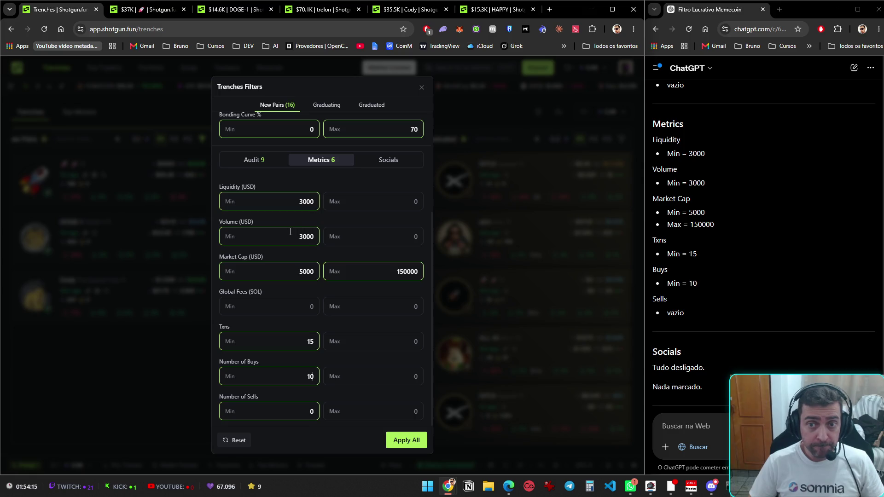
scroll(717, 344, down, 3)
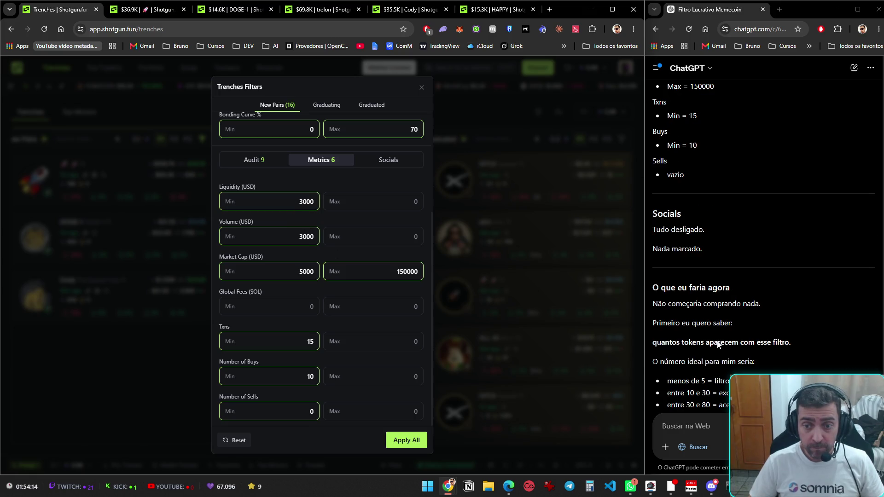
scroll(717, 308, down, 3)
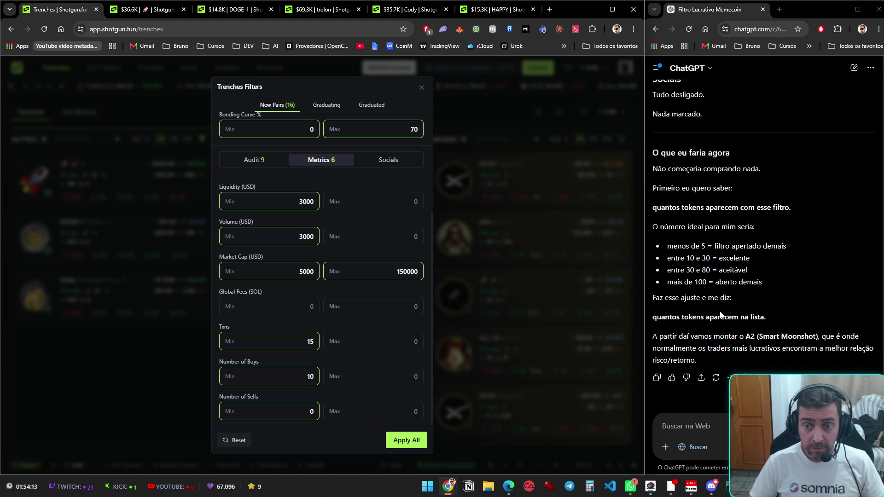
scroll(722, 315, up, 9)
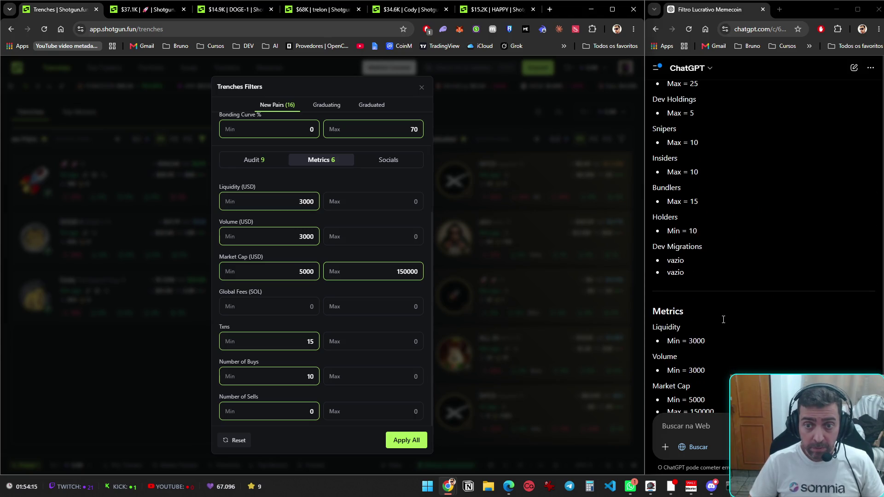
- Recheck the Audit limits and apply the revised New Pairs filters
click(249, 160)
scroll(306, 297, down, 2)
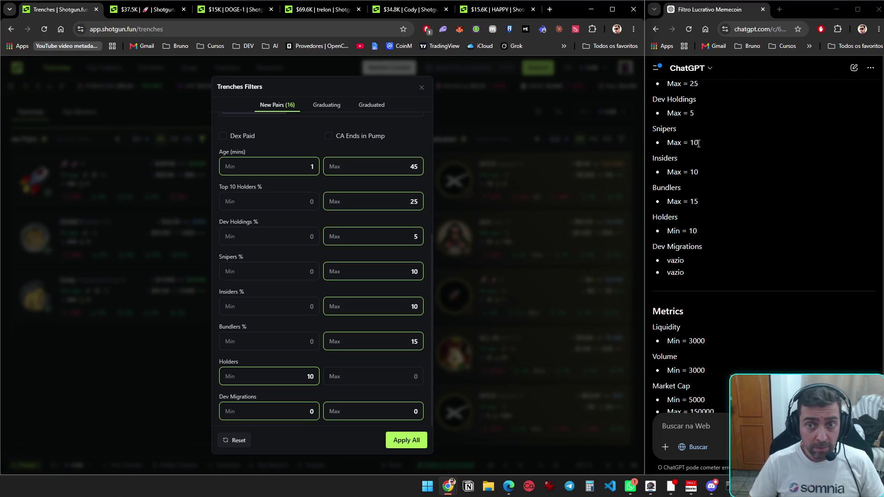
scroll(701, 105, up, 1)
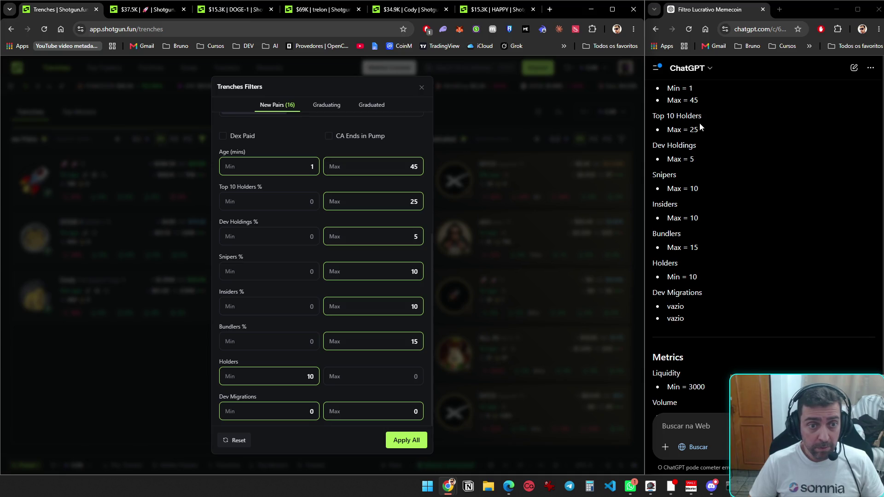
scroll(701, 126, up, 2)
scroll(701, 149, up, 1)
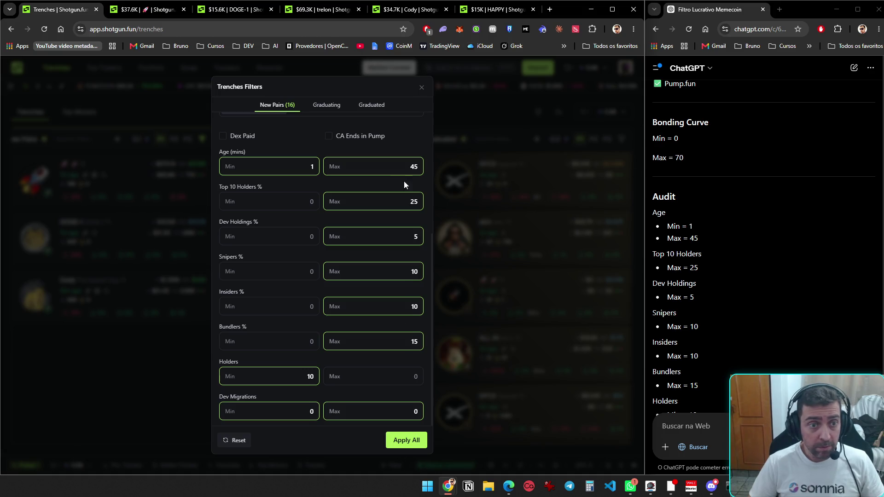
scroll(389, 166, up, 3)
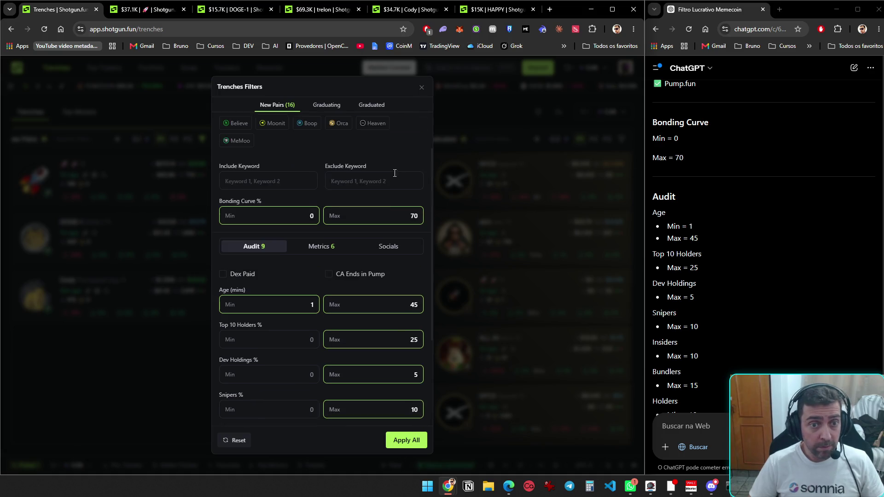
click(405, 440)
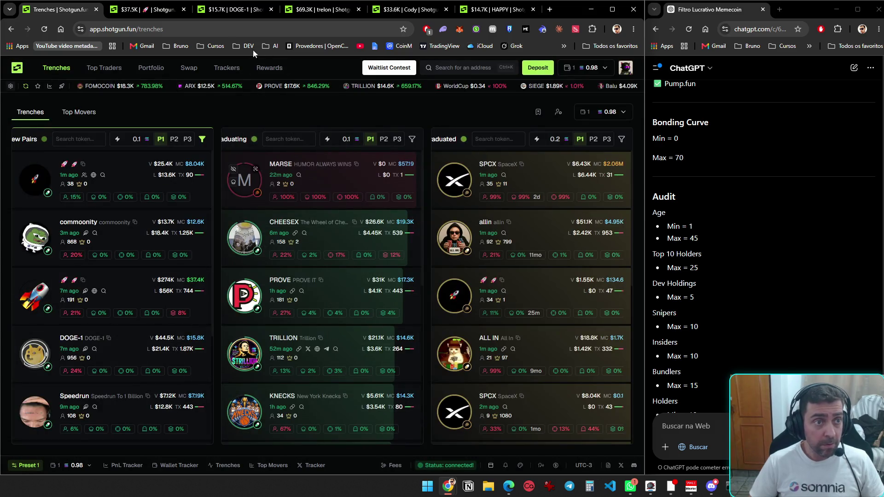
- Open the rocket token's trade page, then cycle through the token tabs back to Trenches
click(120, 295)
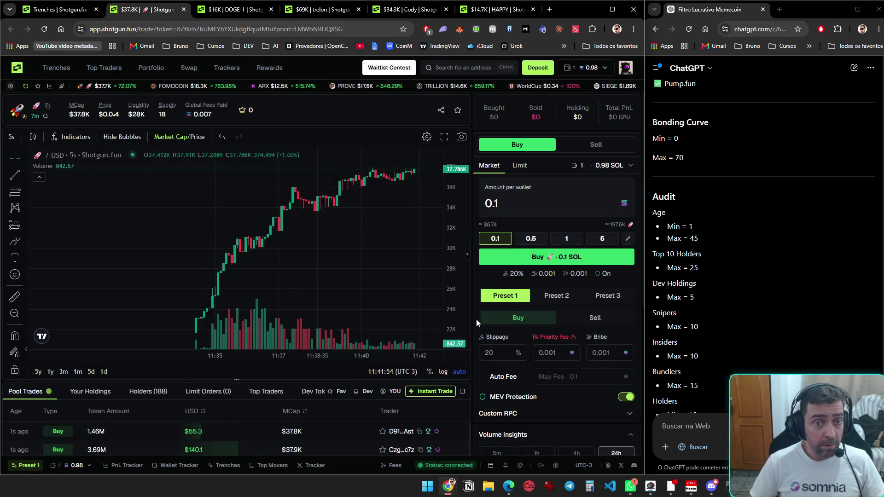
key(ctrl+Tab)
key(ctrl+Tab)
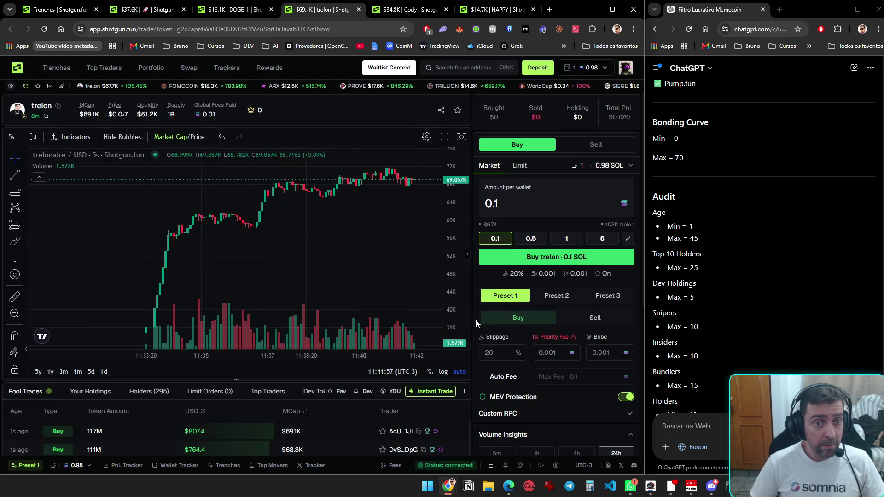
key(ctrl+Tab)
key(ctrl+Tab)
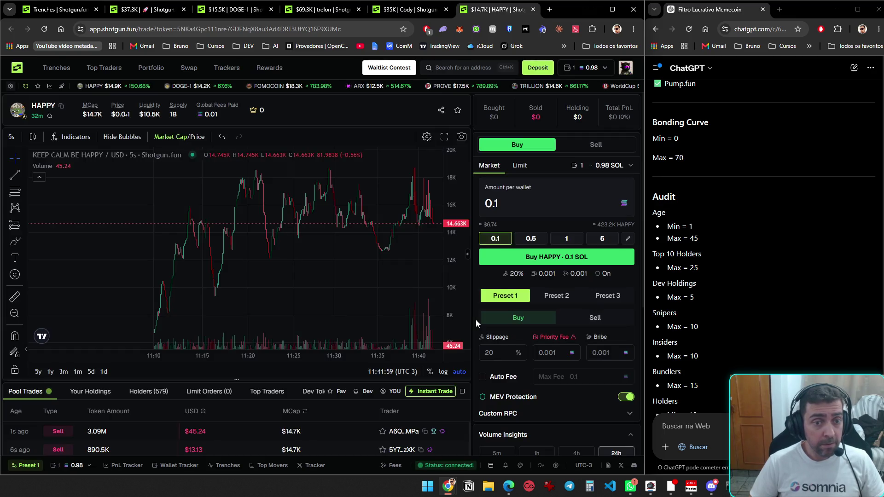
key(ctrl+Tab)
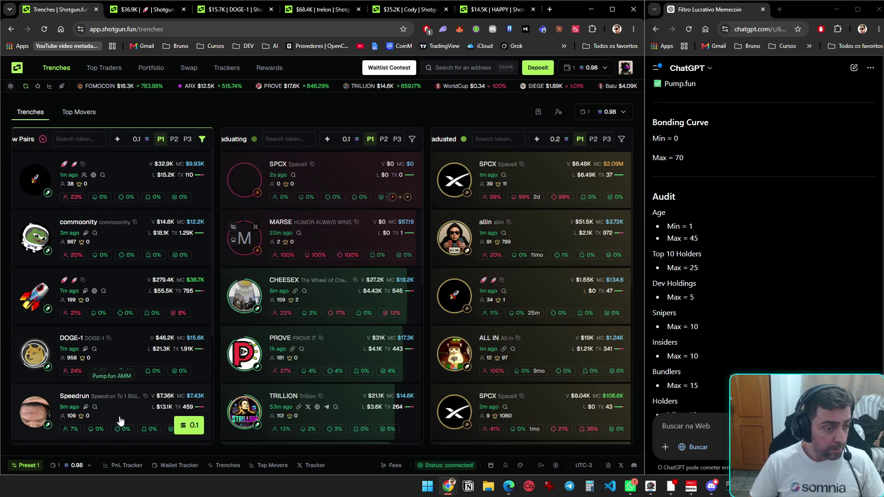
- Look over the rocket, trelon, Cody and HAPPY token pages in turn
scroll(123, 410, down, 2)
scroll(122, 410, down, 2)
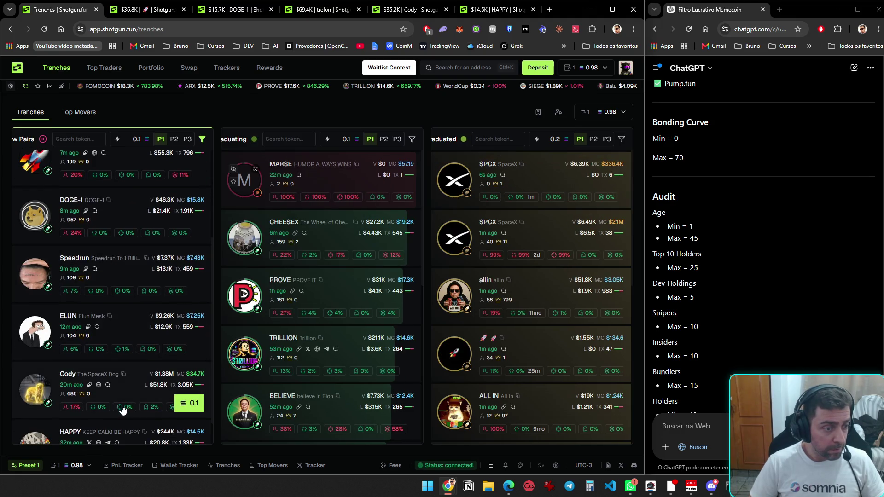
scroll(123, 408, down, 1)
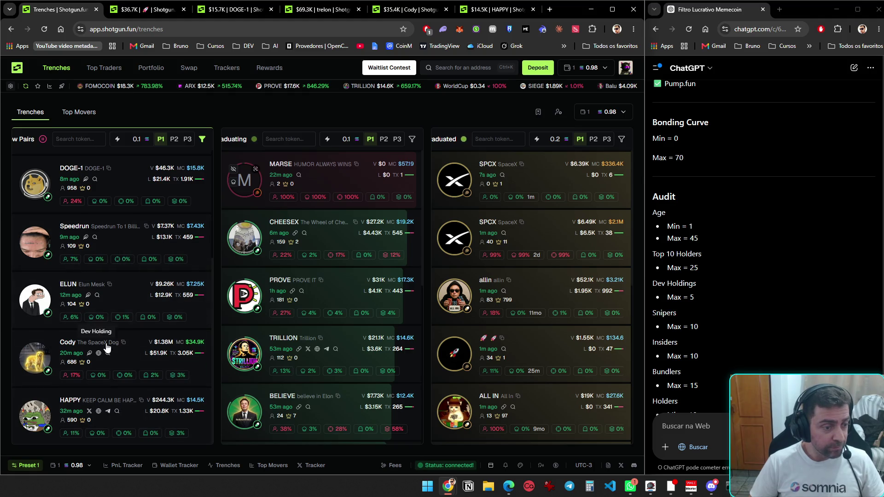
key(ctrl+2)
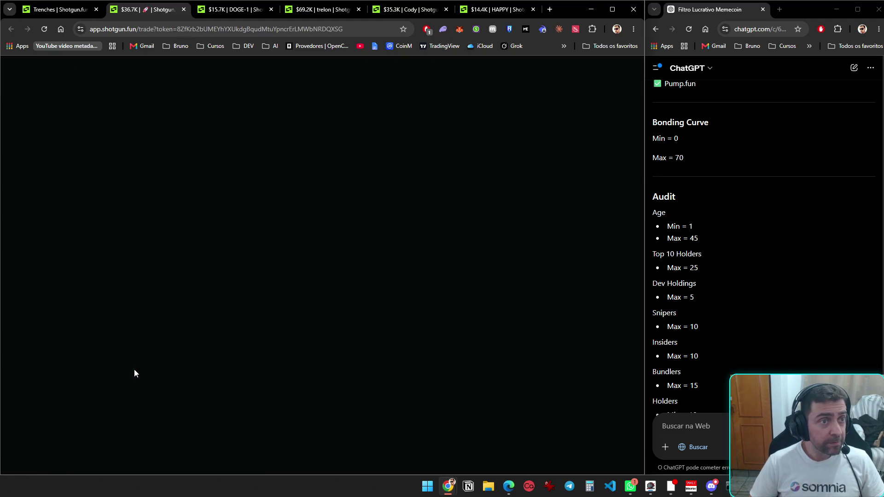
key(ctrl+4)
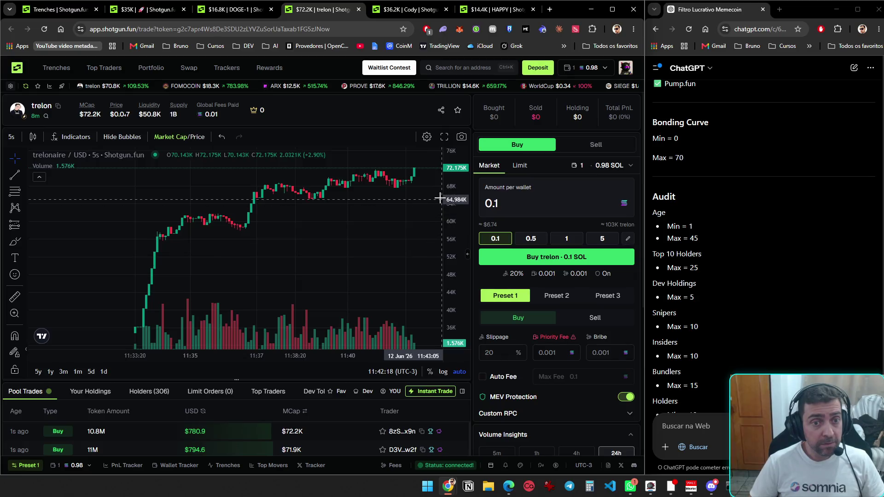
key(ctrl+5)
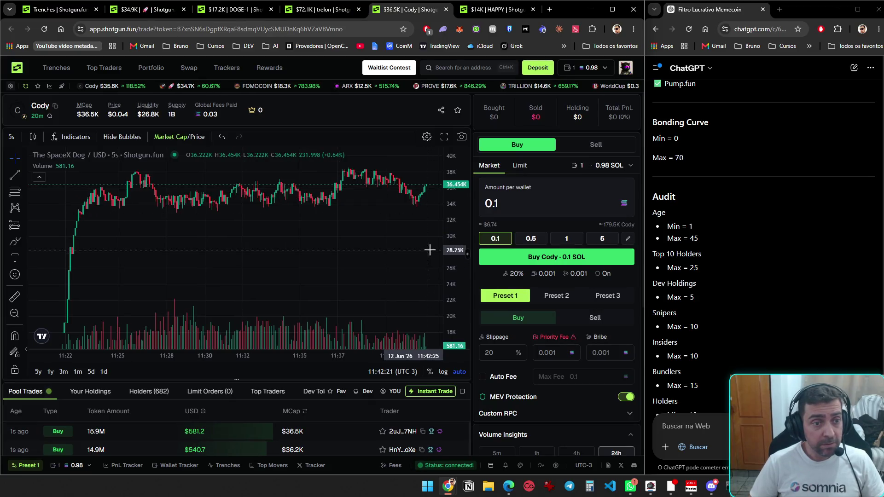
key(ctrl+6)
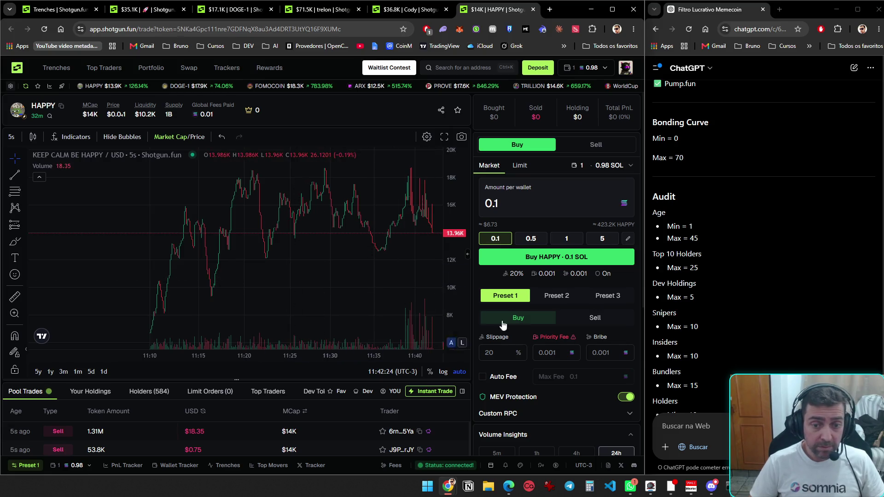
- Close the HAPPY, Cody and trelon token tabs and return to the Trenches overview
scroll(545, 352, down, 5)
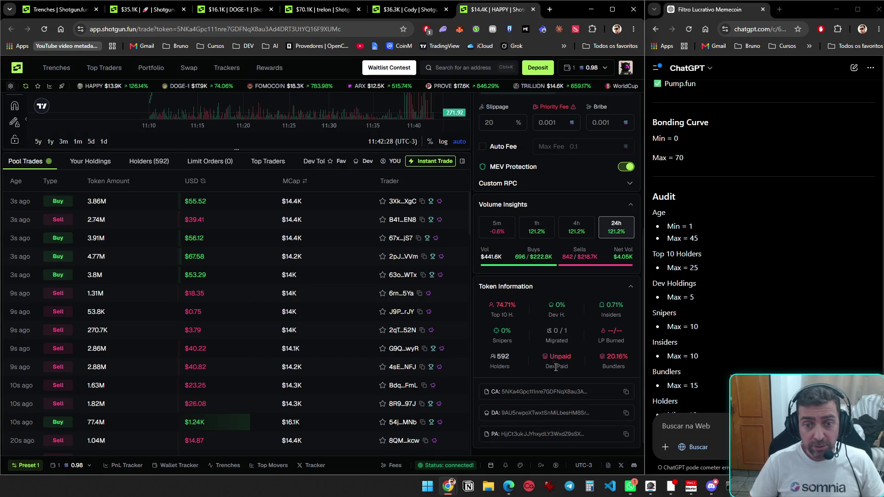
key(ctrl+w)
scroll(556, 372, up, 5)
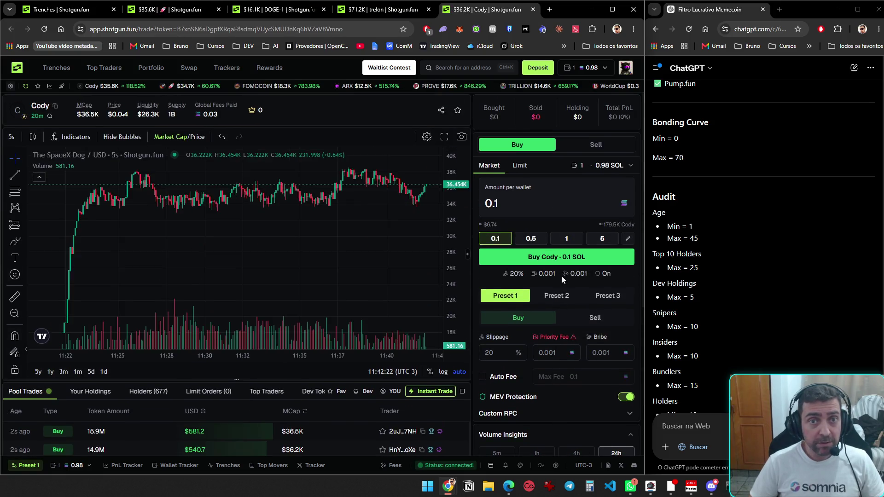
scroll(560, 350, down, 5)
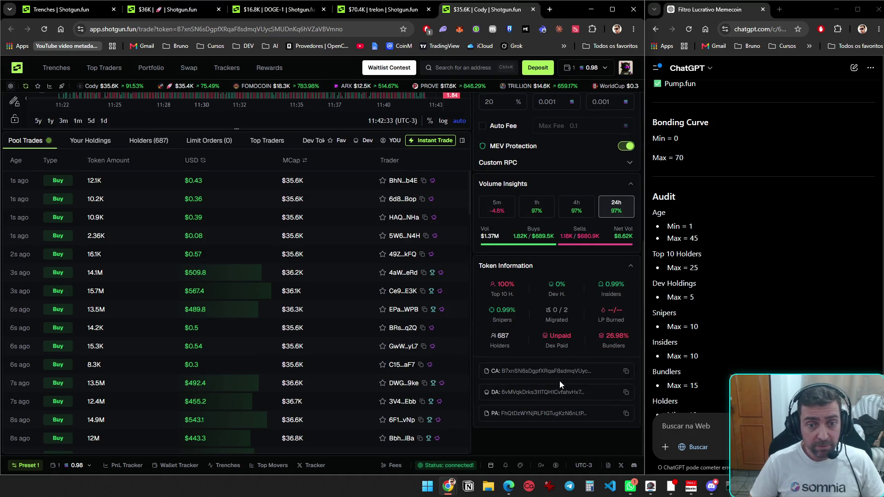
key(ctrl+w)
scroll(532, 360, up, 3)
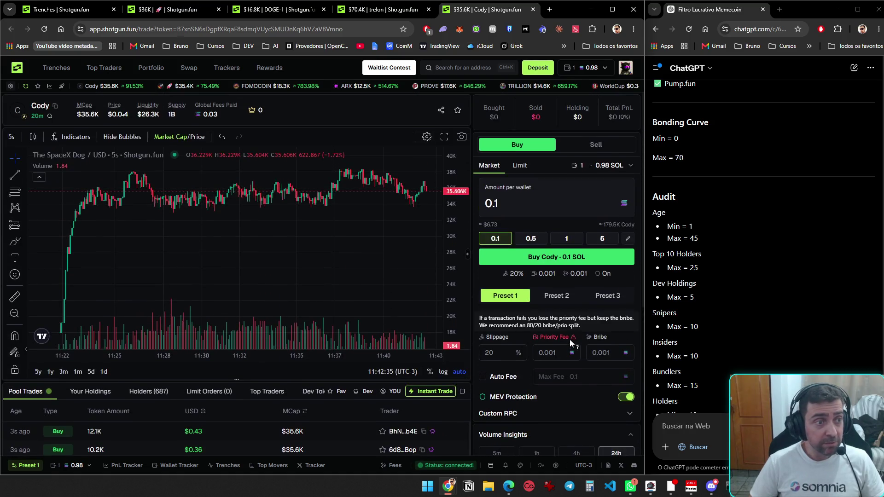
scroll(570, 339, down, 4)
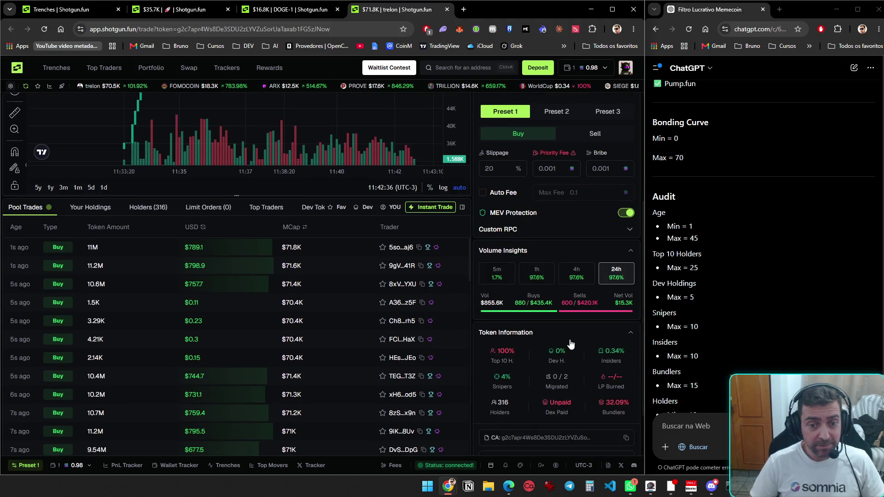
key(ctrl+w)
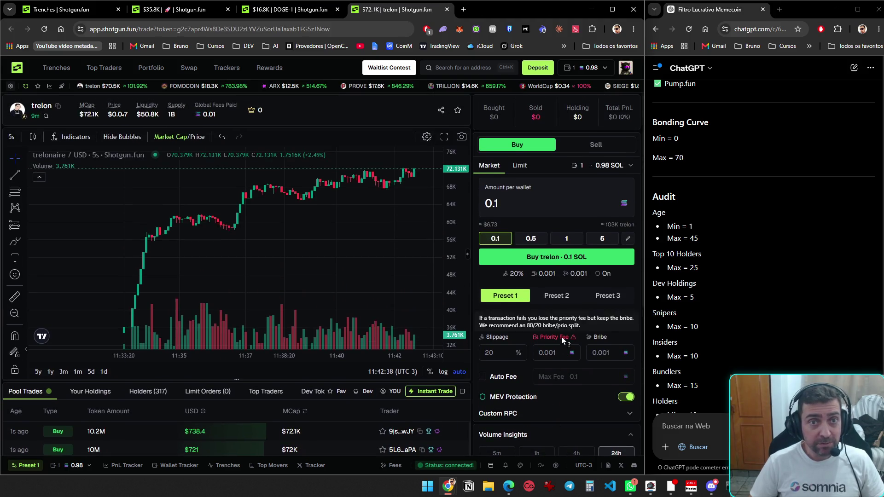
scroll(563, 341, down, 4)
scroll(562, 341, up, 4)
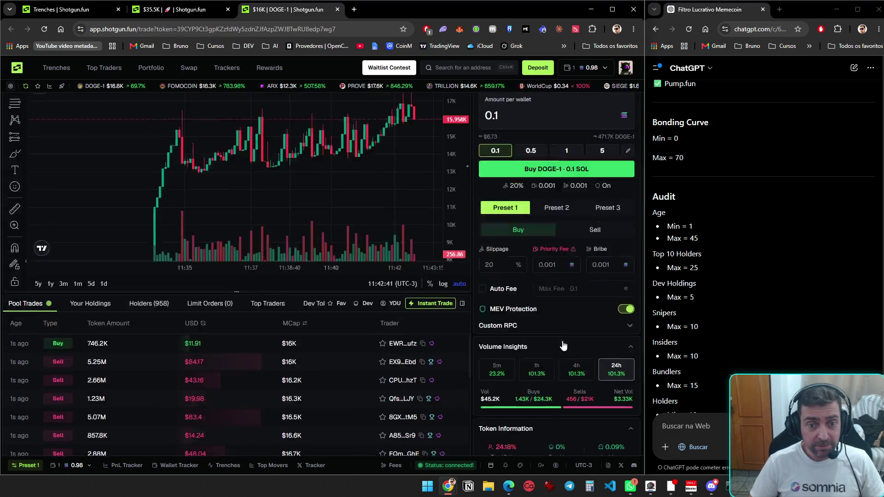
key(ctrl+1)
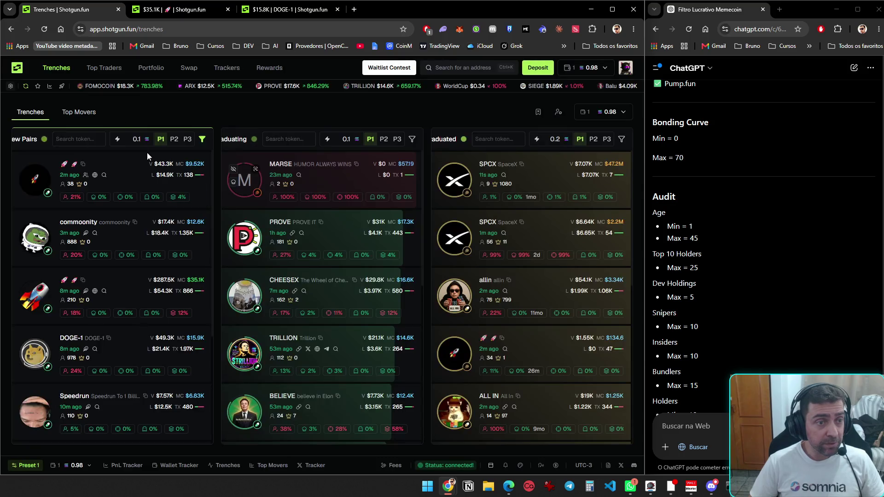
- Reopen the New Pairs filter settings and apply the filter limits
click(200, 138)
scroll(295, 242, down, 3)
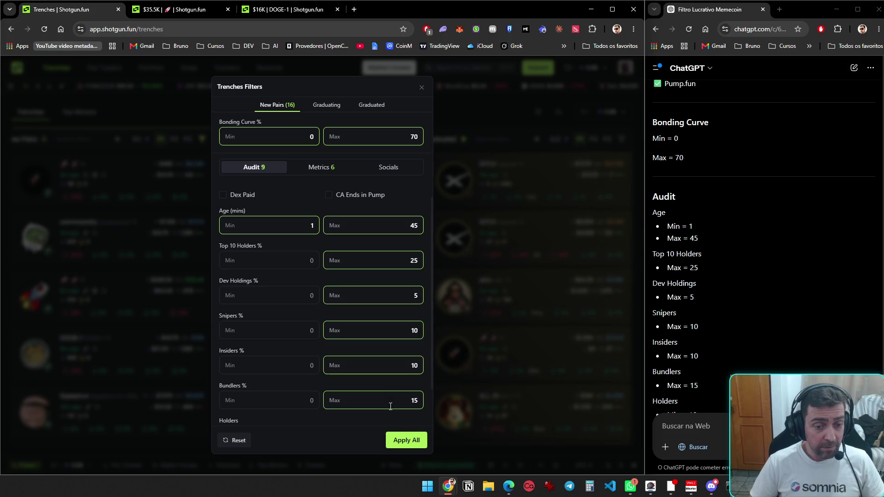
click(412, 441)
- Close the rocket and DOGE-1 token tabs, leaving only Trenches open
click(179, 10)
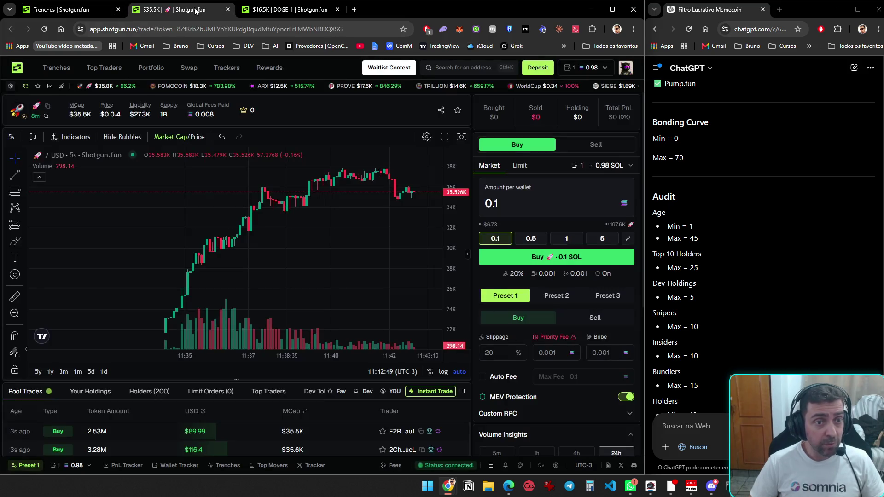
click(282, 10)
key(ctrl+w)
key(ctrl+w)
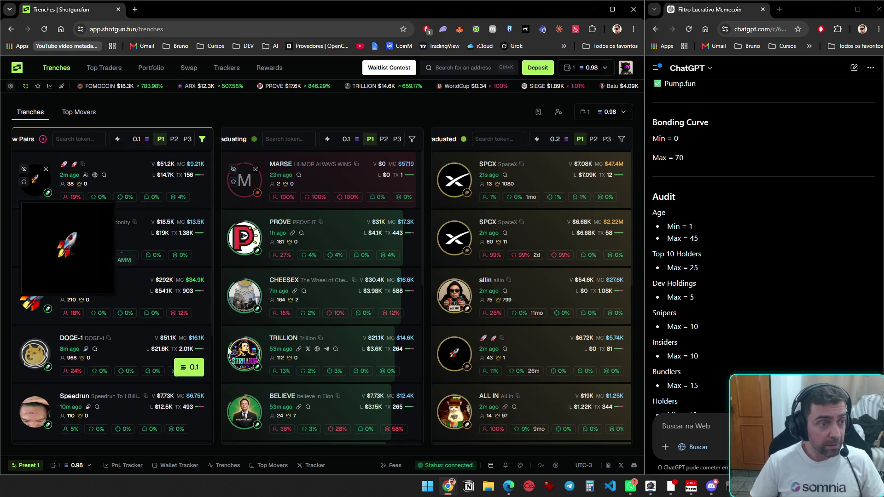
- Open two rocket tokens, commoonity, DOGE-1, Speedrun, Cody and HAPPY in background tabs, then view the first
mouse_move(41, 247)
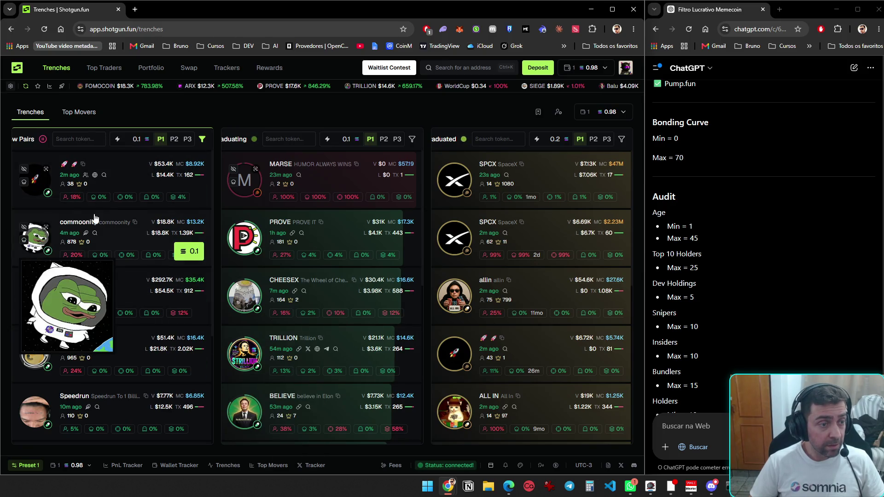
middle_click(118, 179)
middle_click(115, 245)
middle_click(123, 293)
middle_click(123, 349)
middle_click(122, 408)
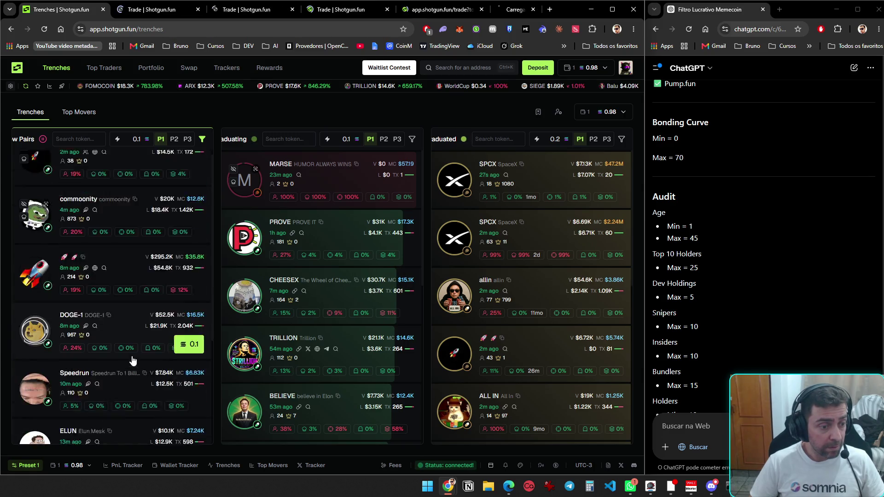
scroll(130, 357, down, 3)
middle_click(140, 354)
middle_click(123, 410)
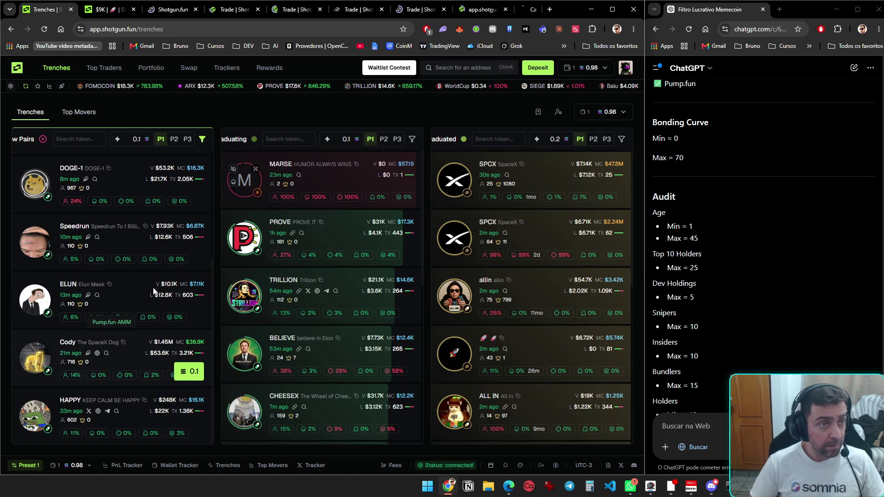
key(ctrl+Tab)
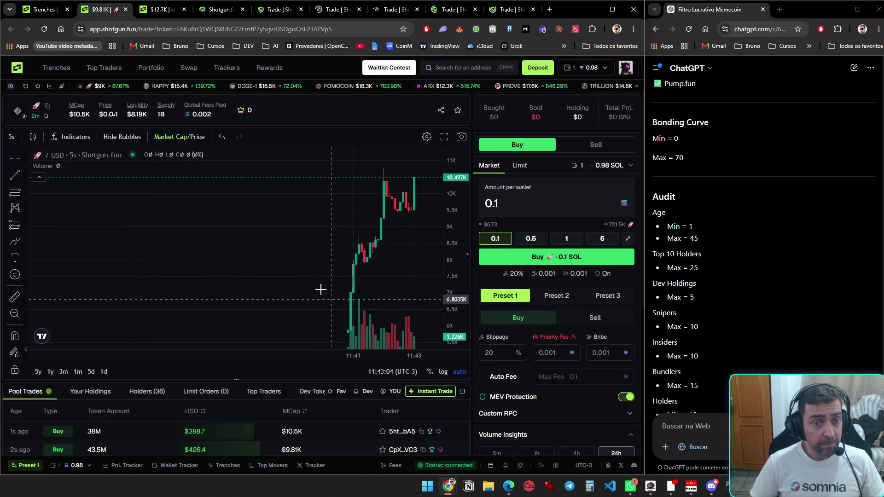
- Review the first rocket, commoonity and second rocket token pages, scrolling through each one's metrics
scroll(612, 286, down, 3)
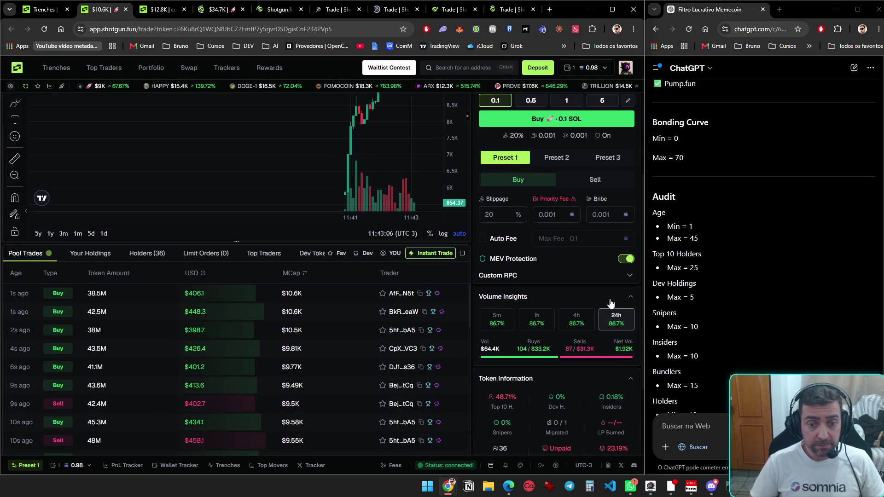
scroll(591, 313, up, 3)
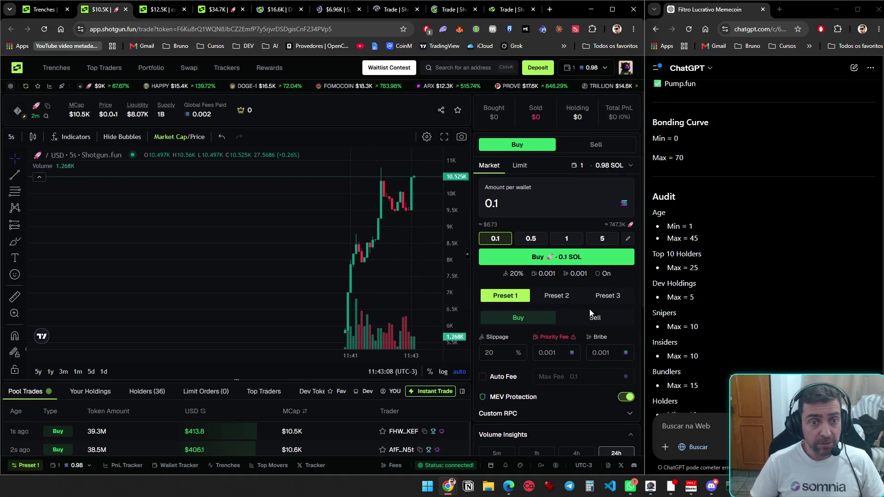
key(ctrl+Tab)
scroll(579, 308, down, 5)
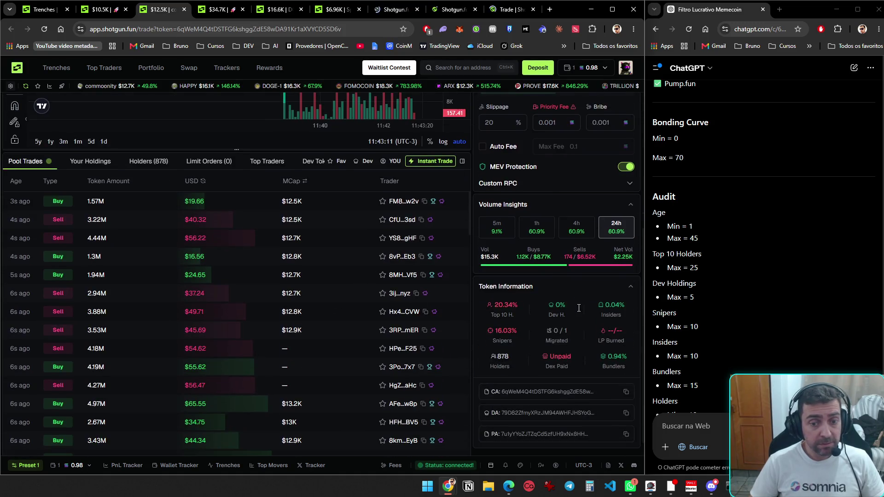
scroll(567, 284, up, 5)
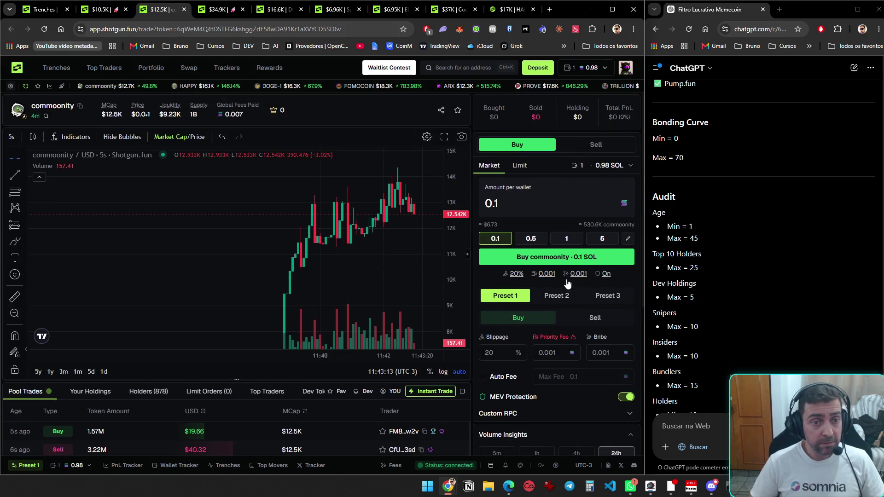
key(ctrl+Tab)
scroll(568, 284, down, 4)
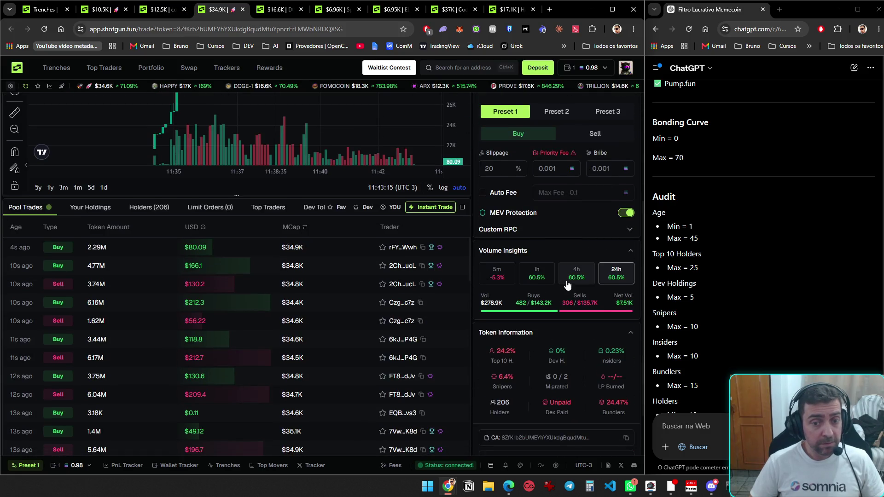
scroll(567, 285, up, 4)
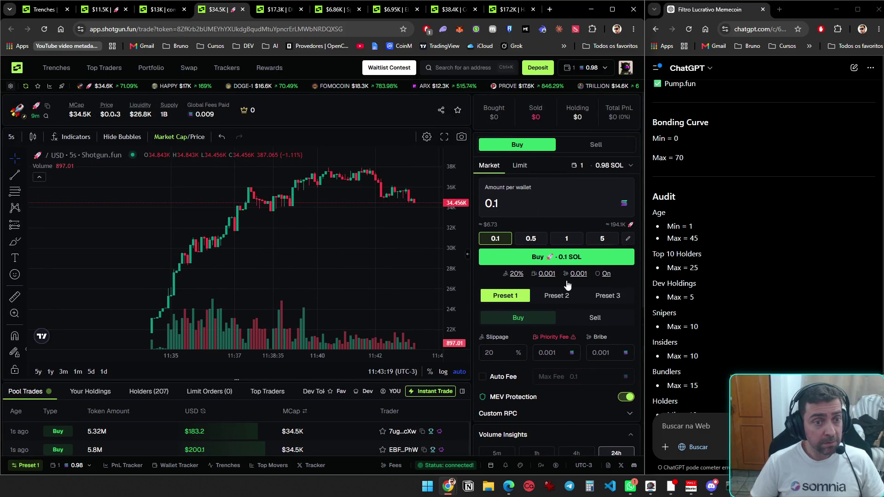
- Cycle through DOGE-1, Speedrun, ELUN, Cody and HAPPY back to commoonity and buy 0.1 SOL
key(ctrl+Tab)
key(ctrl+Tab)
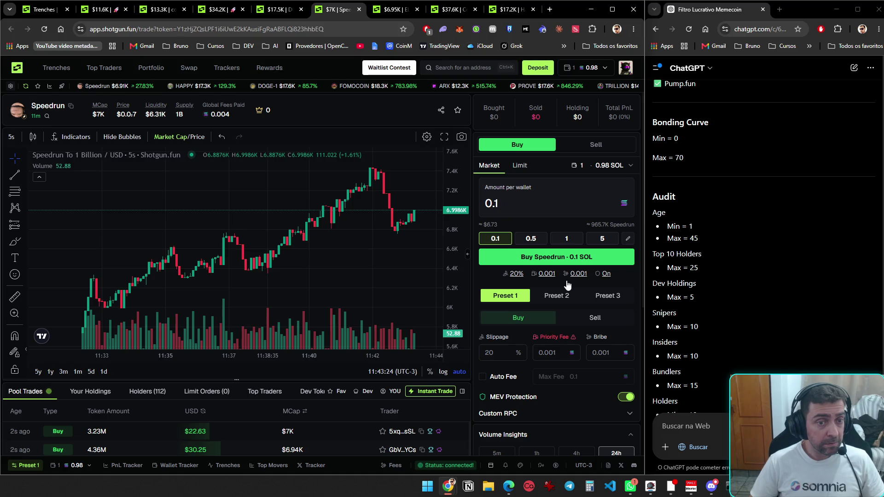
key(ctrl+Tab)
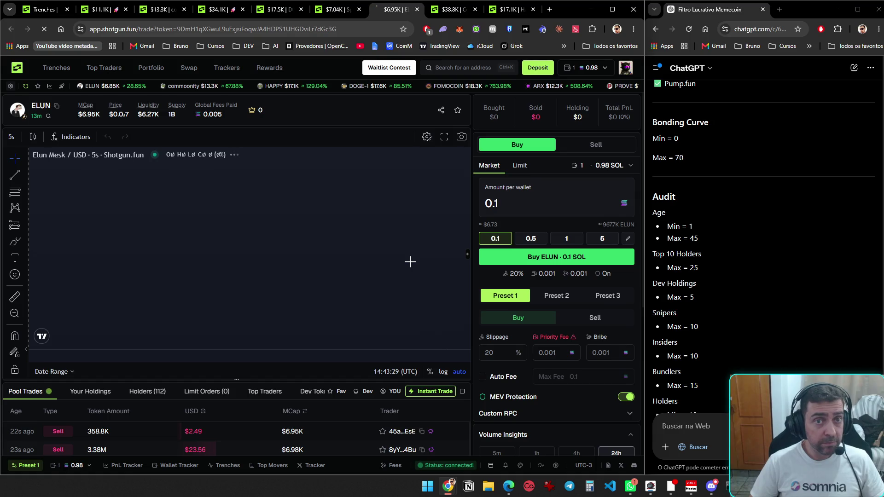
key(ctrl+Tab)
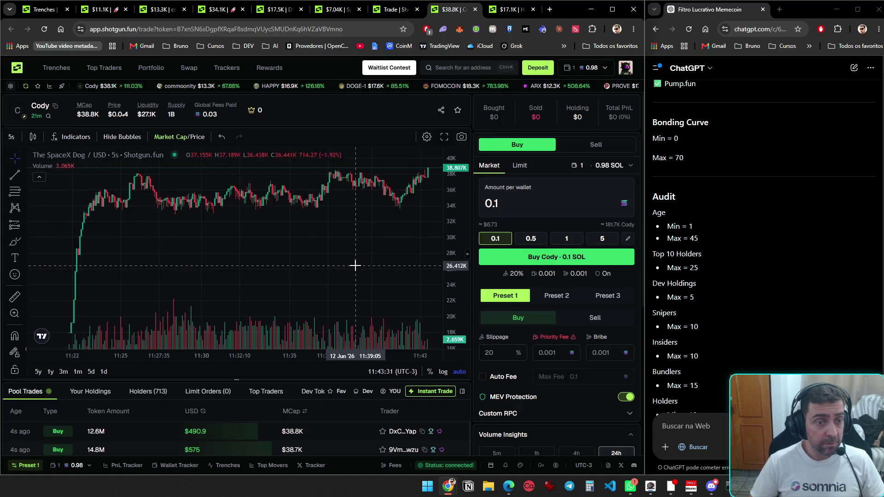
key(ctrl+Tab)
scroll(347, 257, down, 3)
key(ctrl+Tab)
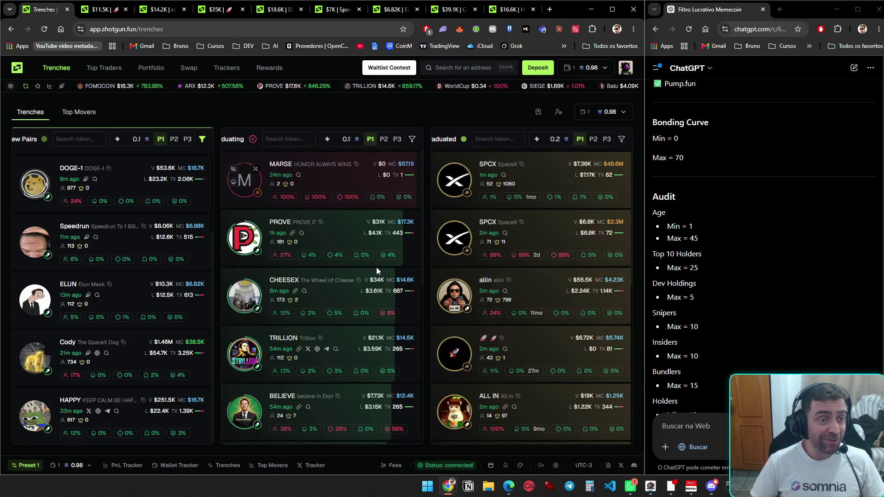
key(ctrl+Tab)
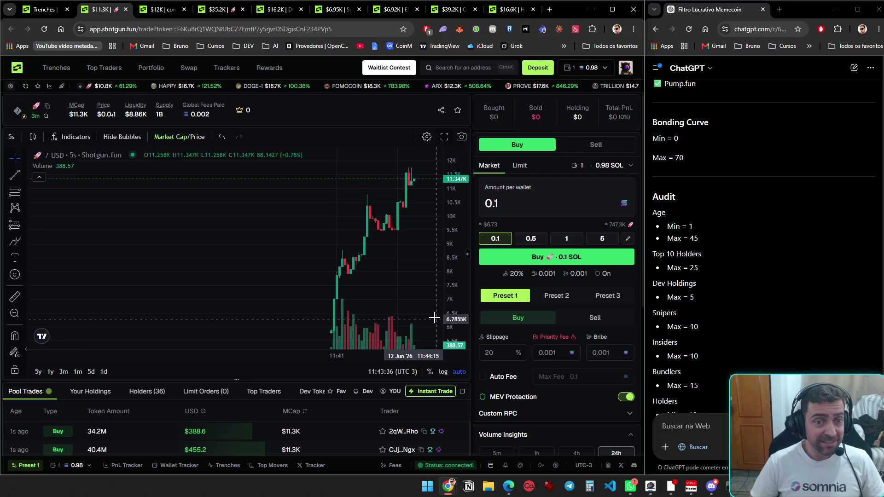
key(ctrl+Tab)
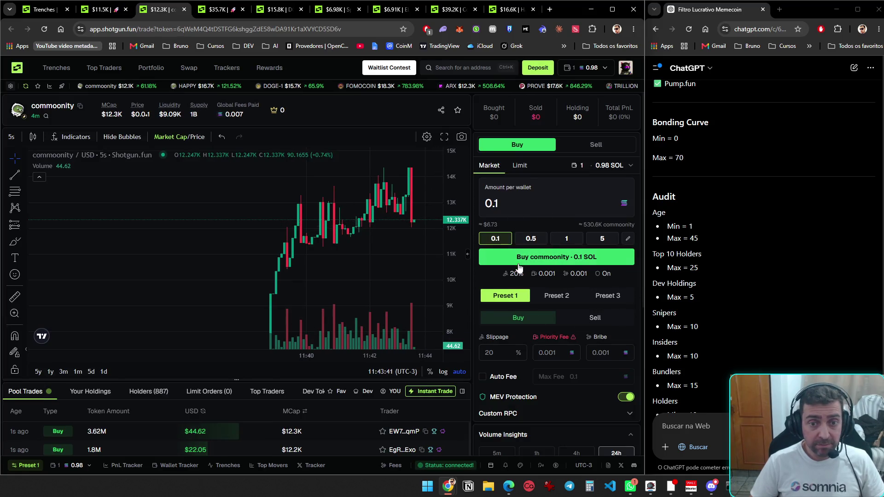
click(556, 261)
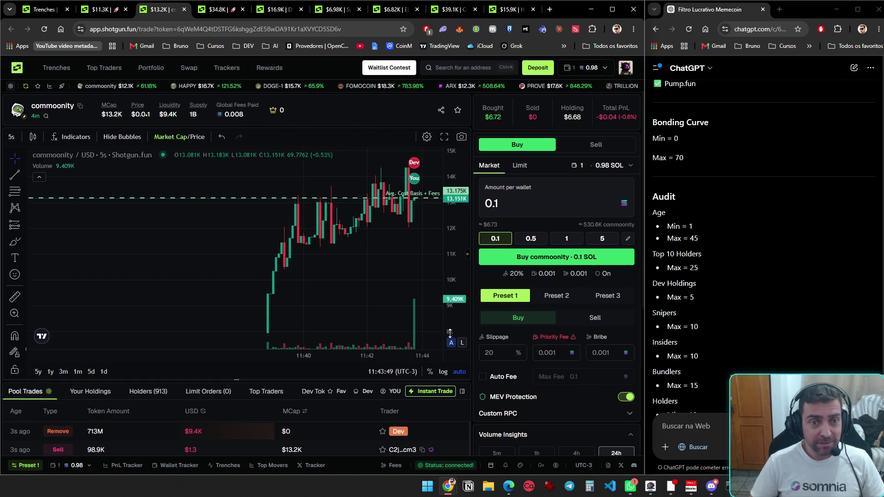
scroll(454, 373, down, 3)
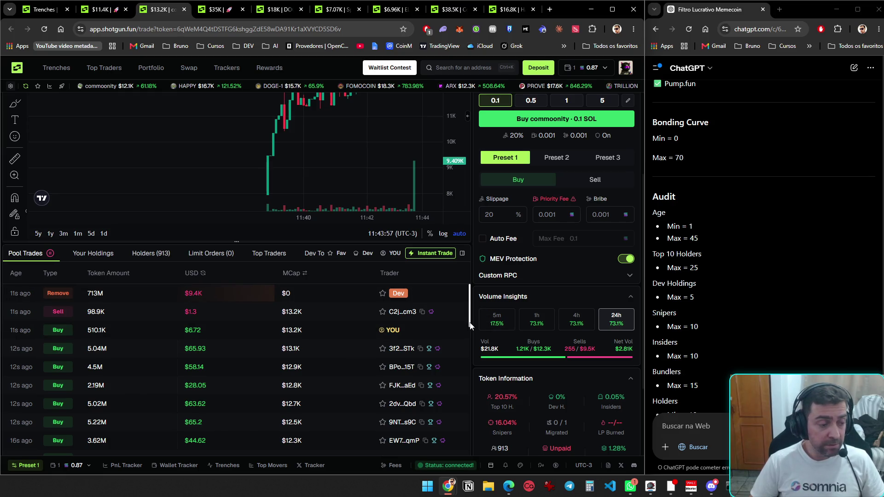
scroll(470, 325, up, 3)
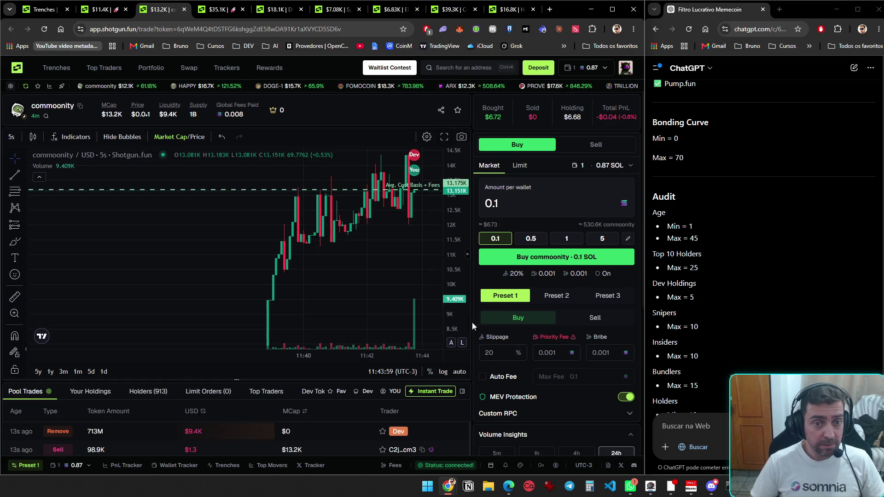
scroll(473, 325, down, 5)
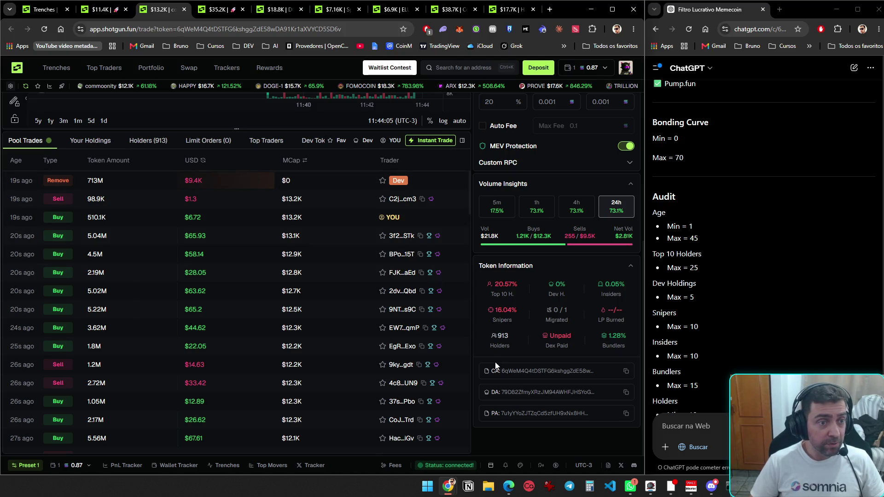
scroll(496, 365, up, 5)
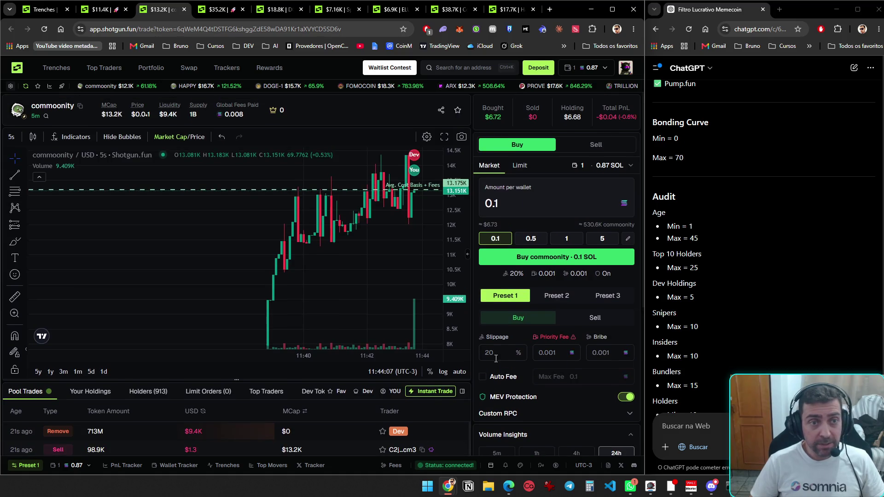
- Flip through the DOGE-1, Speedrun, ELUN, Cody, HAPPY, Trenches and commoonity tabs, stopping on Speedrun
key(ctrl+Tab)
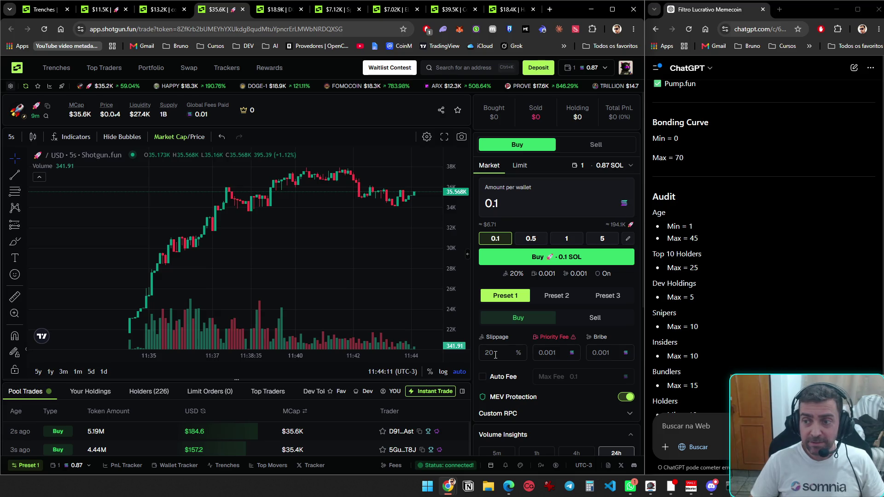
key(ctrl+Tab)
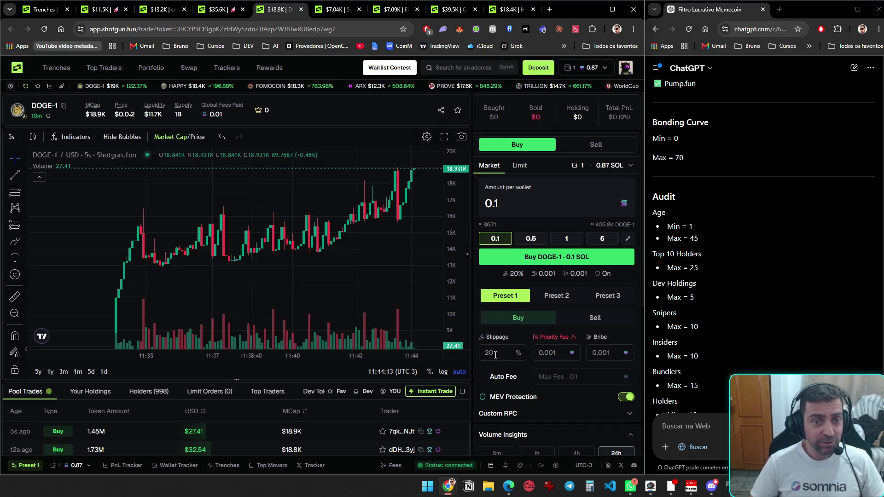
key(ctrl+Tab)
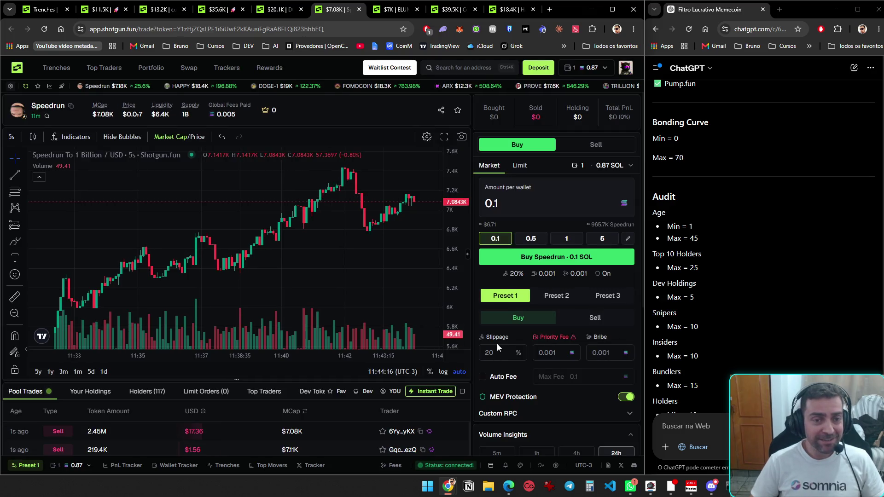
key(ctrl+Tab)
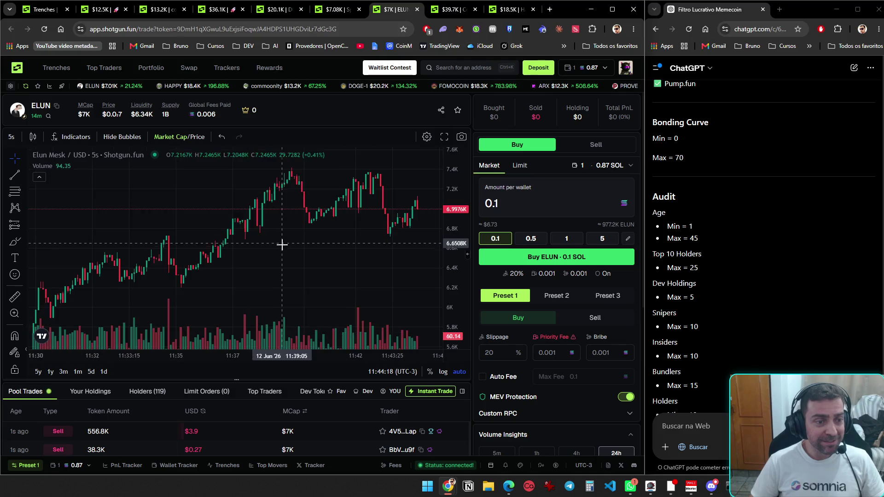
key(ctrl+Tab)
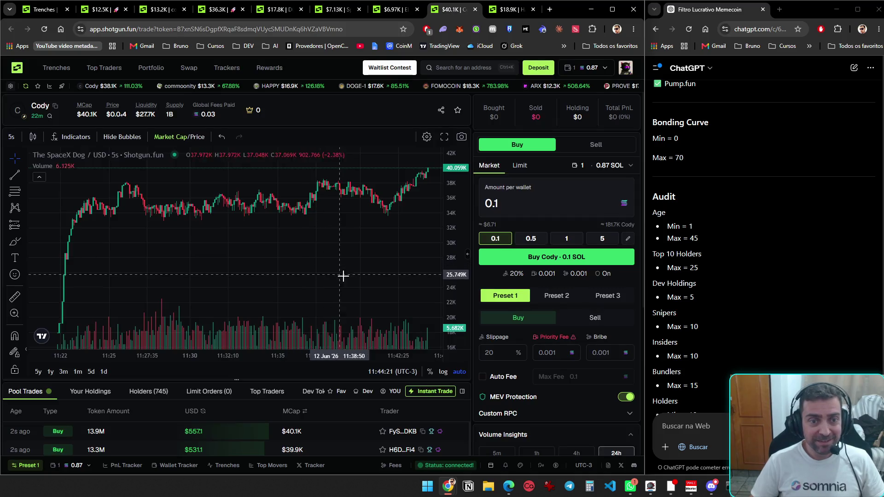
key(ctrl+Tab)
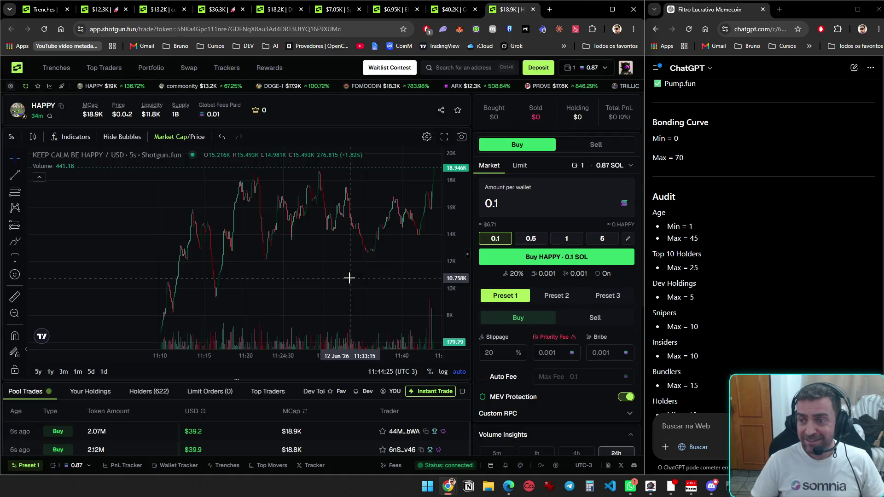
key(ctrl+Tab)
key(ctrl+Tab)
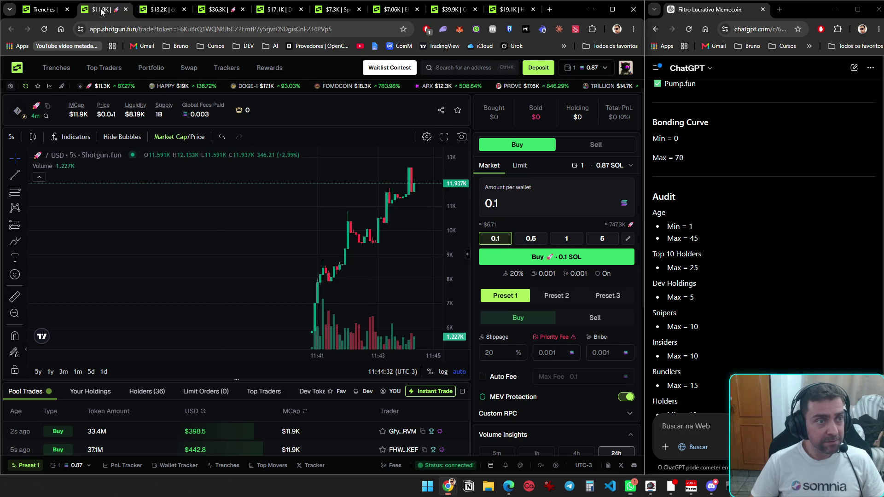
key(ctrl+Tab)
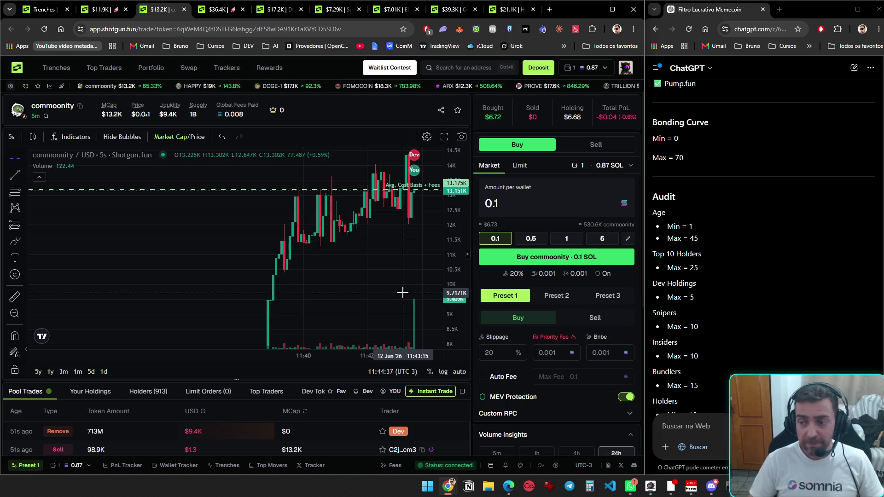
key(ctrl+Tab)
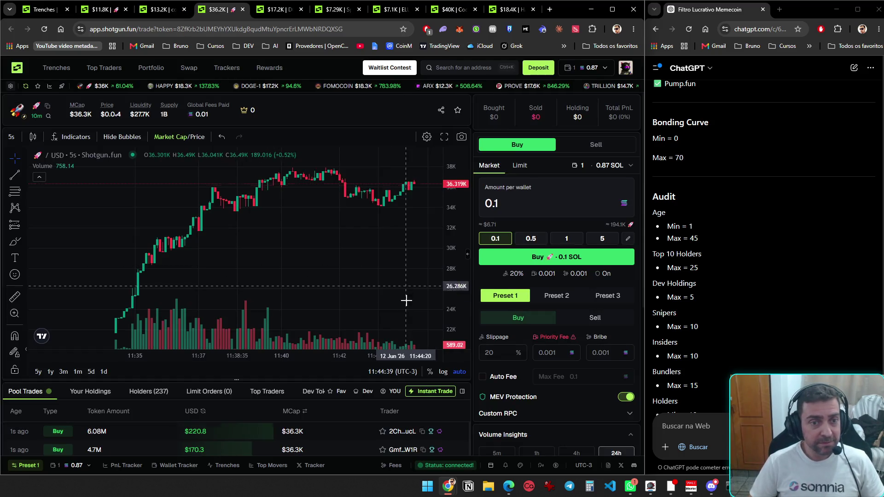
key(ctrl+Tab)
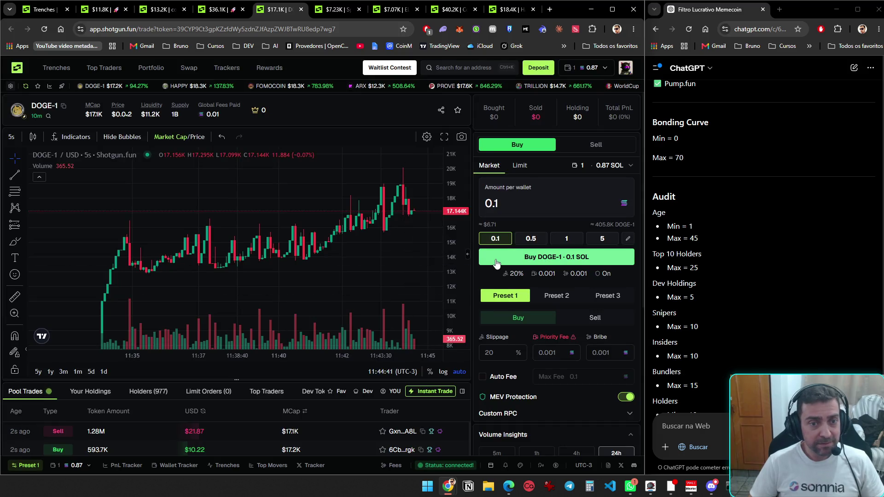
key(ctrl+Tab)
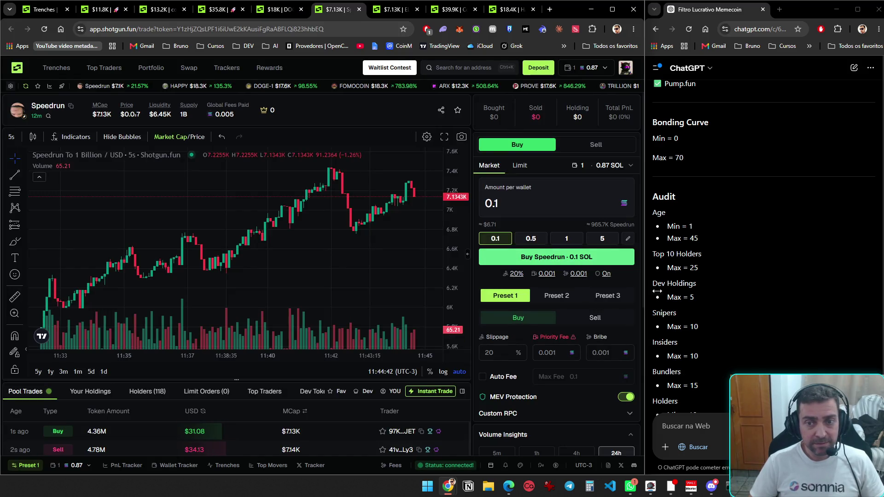
scroll(723, 309, down, 15)
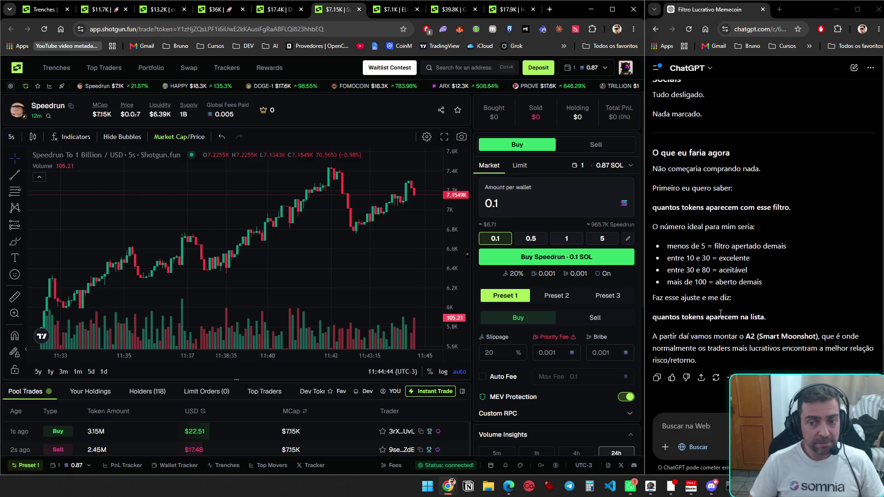
- Pass through ELUN, Cody and HAPPY, recheck commoonity's Token Information, then move to DOGE-1
key(ctrl+Tab)
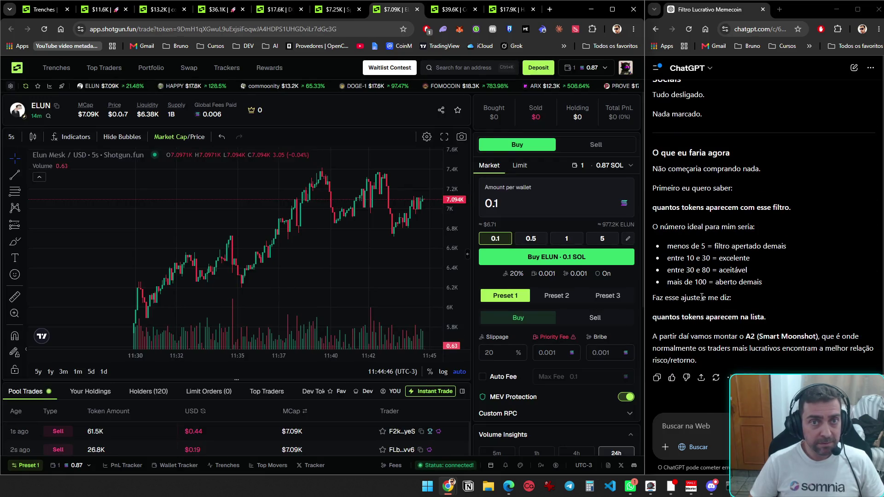
key(ctrl+Tab)
key(ctrl+Tab)
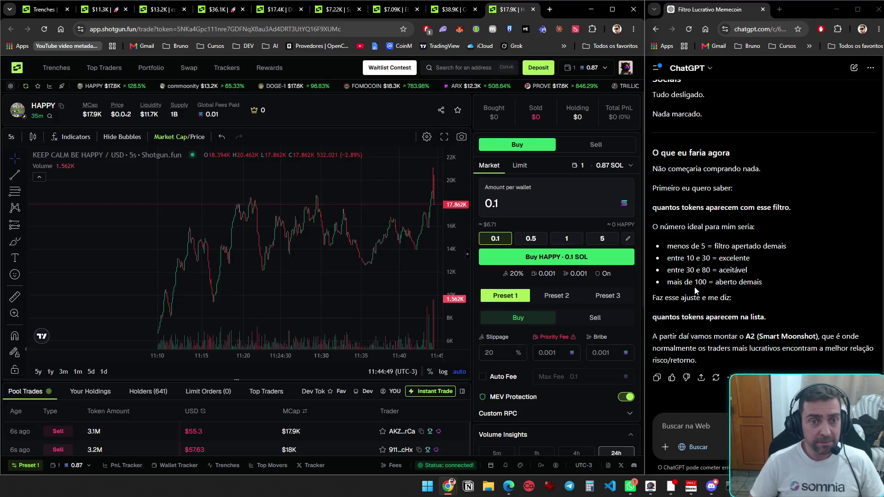
key(ctrl+Tab)
key(ctrl+Tab)
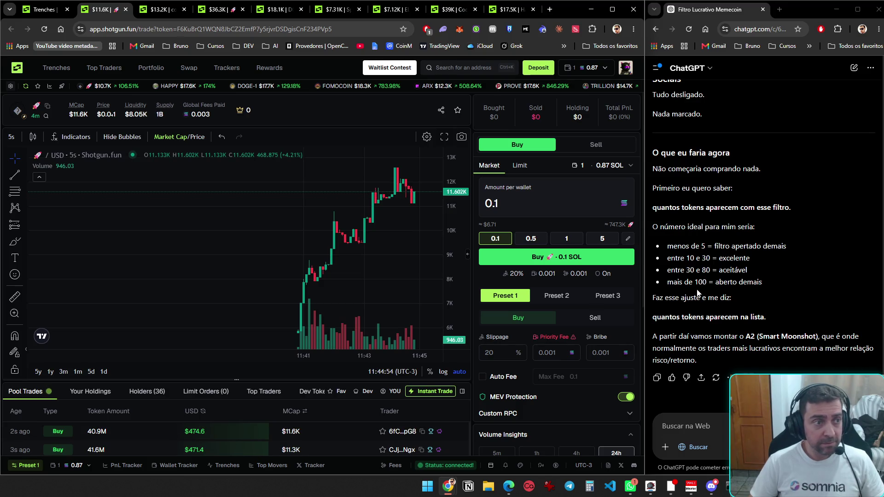
key(ctrl+Tab)
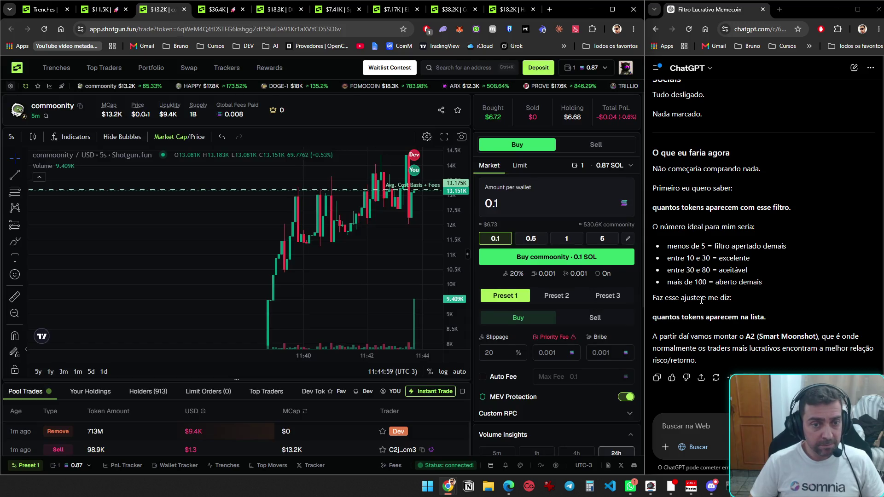
scroll(573, 347, down, 5)
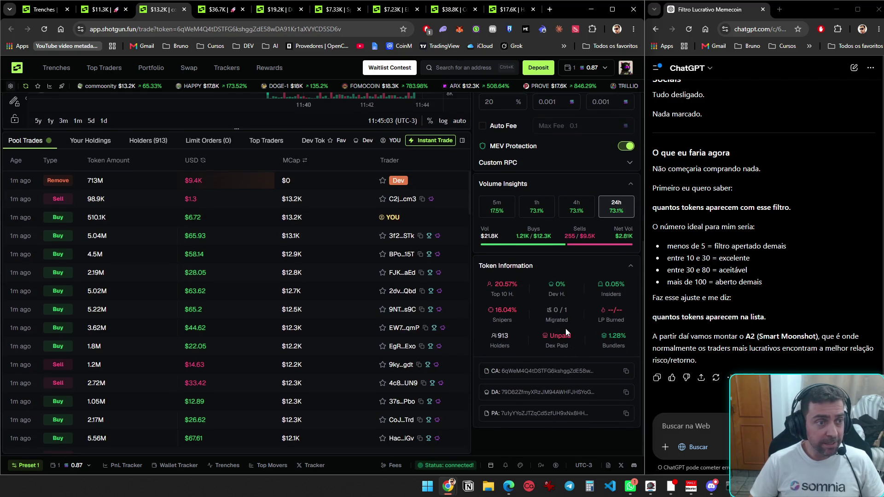
scroll(566, 328, up, 5)
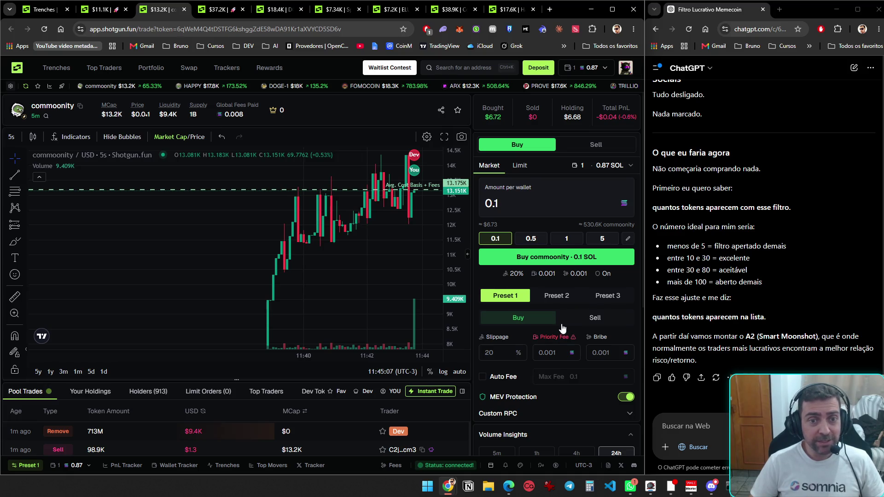
key(ctrl+Tab)
key(ctrl+Tab)
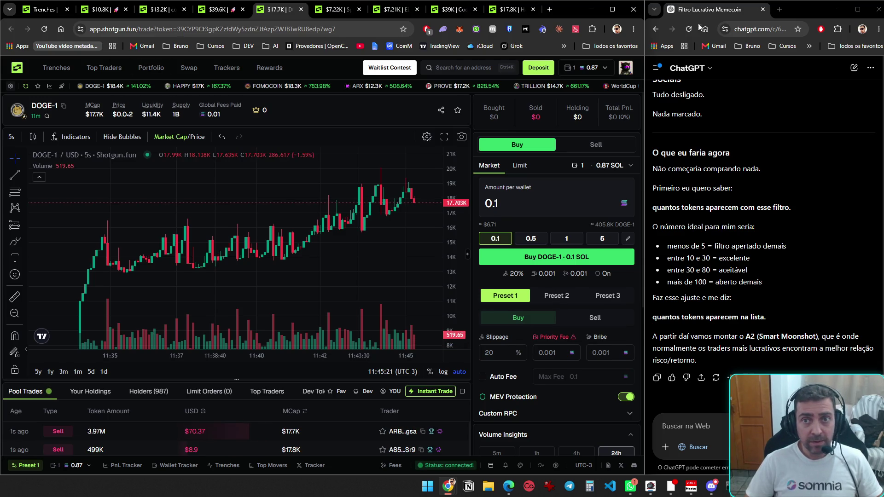
- Open chatgpt.com in a new browser tab
click(551, 9)
text(chatgpt.com)
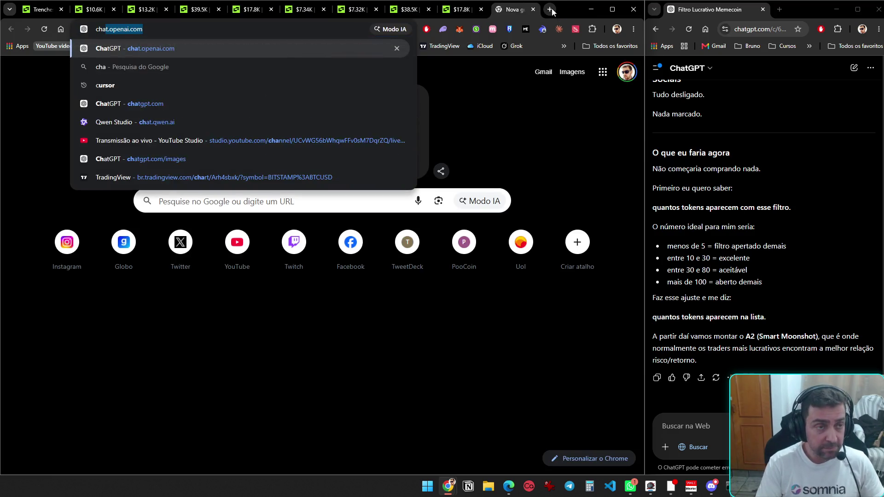
key(Return)
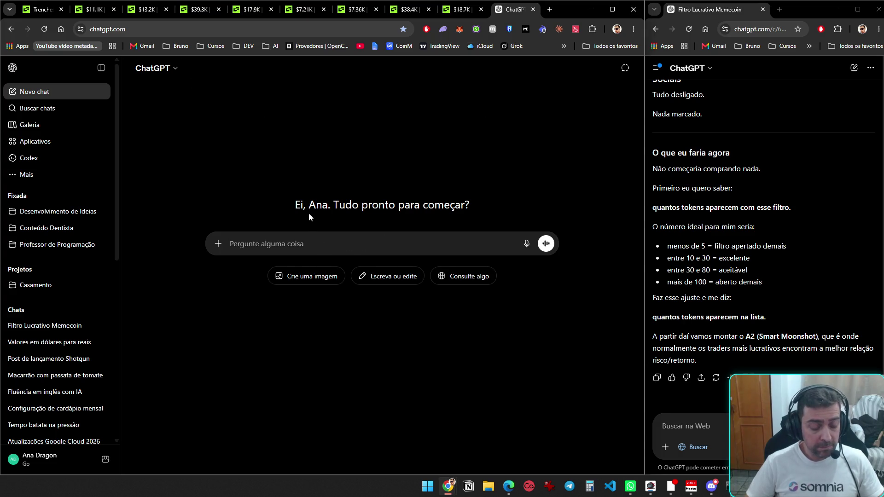
- Write a 'traduza' prompt suggesting saved Trenches filter profiles, such as aggressive and medium ones
text(traduza)
key(shift+Return)
key(shift+Return)
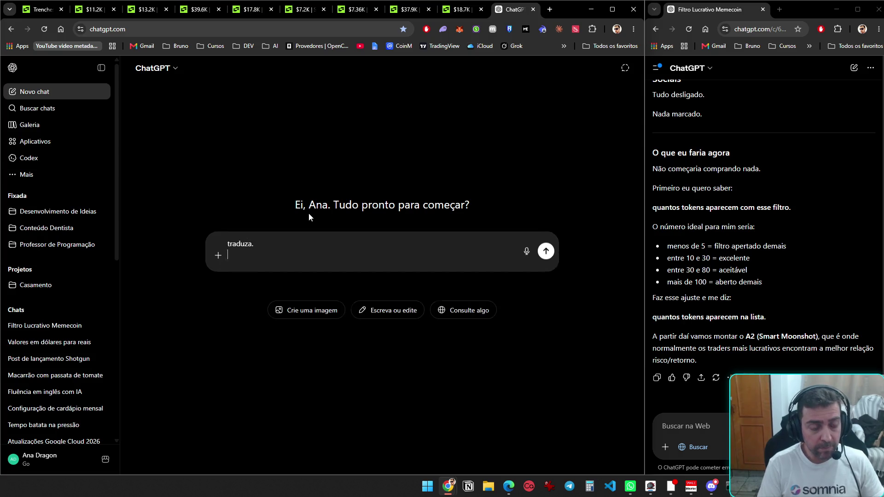
text(Seria )
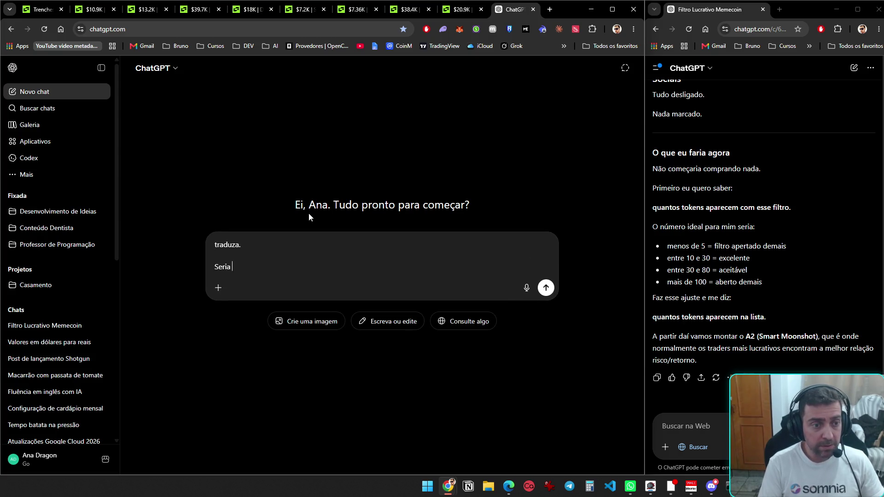
text(interessante nas trec)
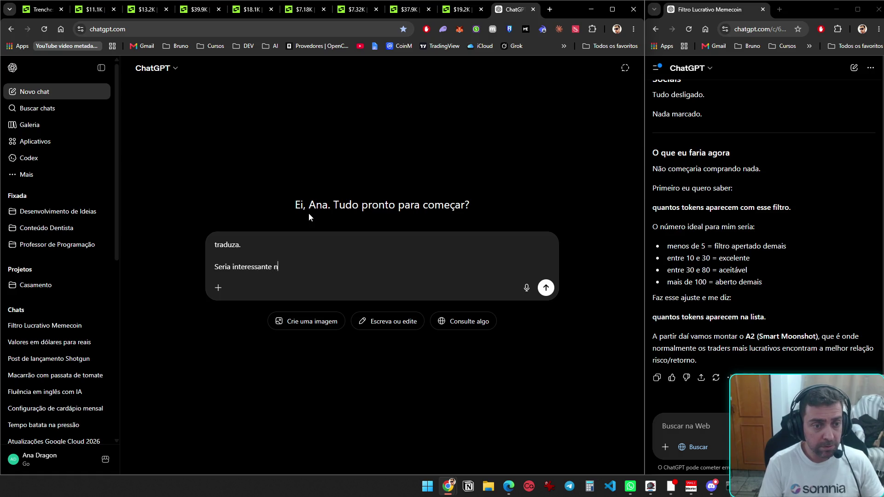
key(BackSpace)
text(nc)
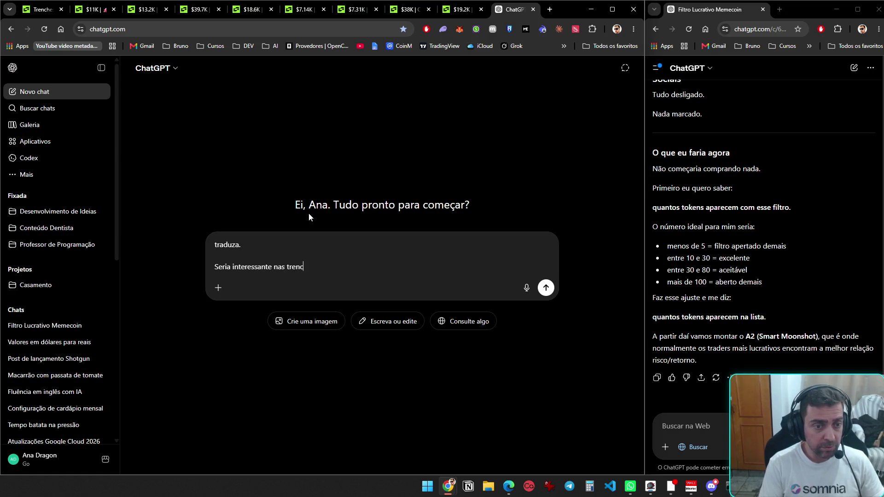
text(hes, na parte de filtro, vc pode s)
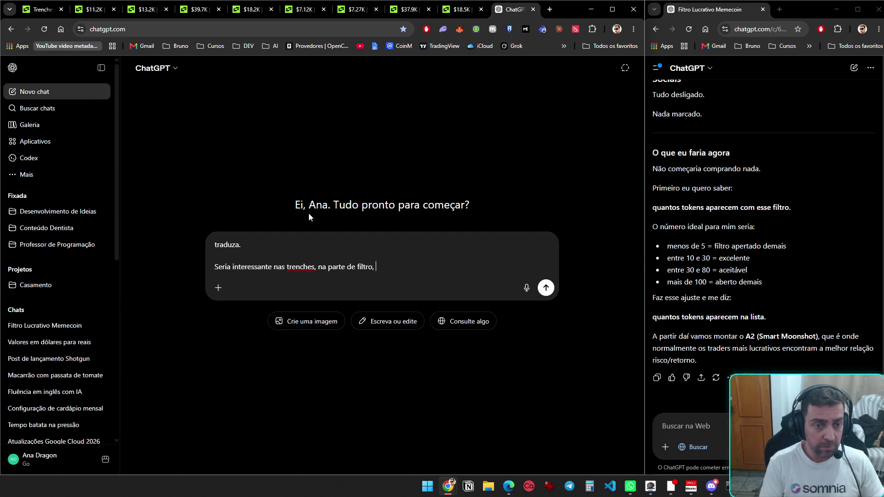
text(alvar perfis de fil)
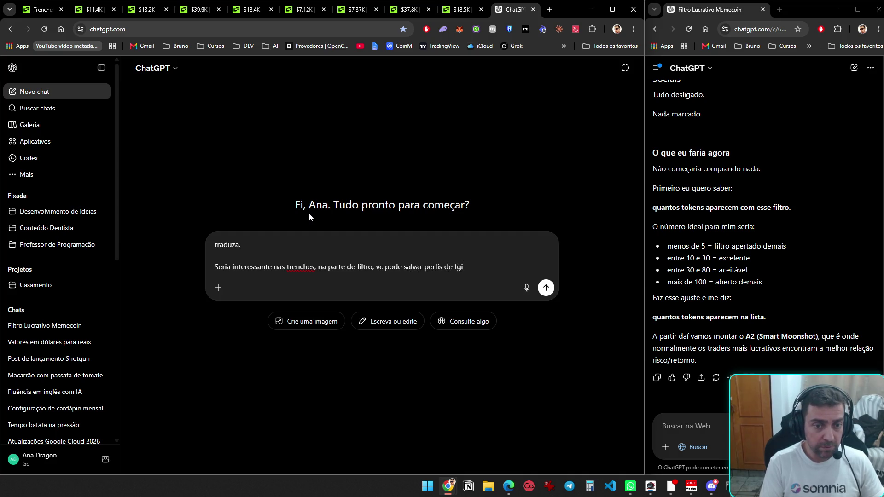
text(tro.)
key(shift+Return)
text(Pòr exemplo:)
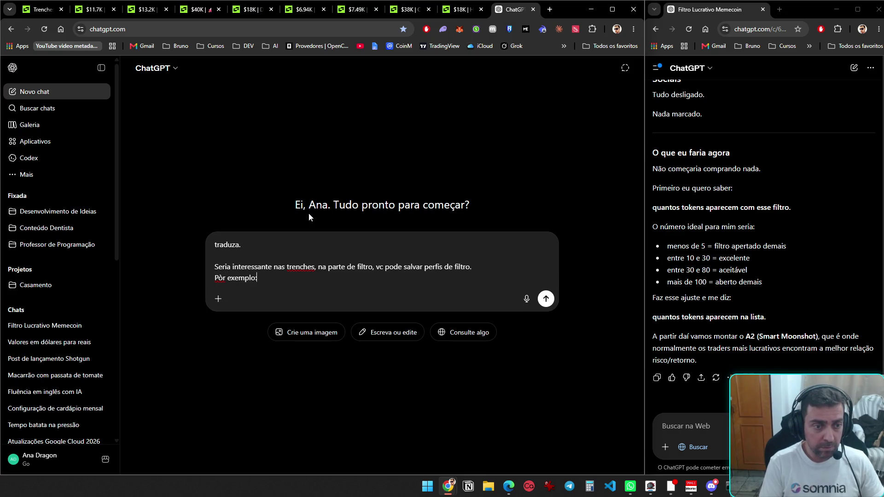
key(shift+Return)
key(shift+Return)
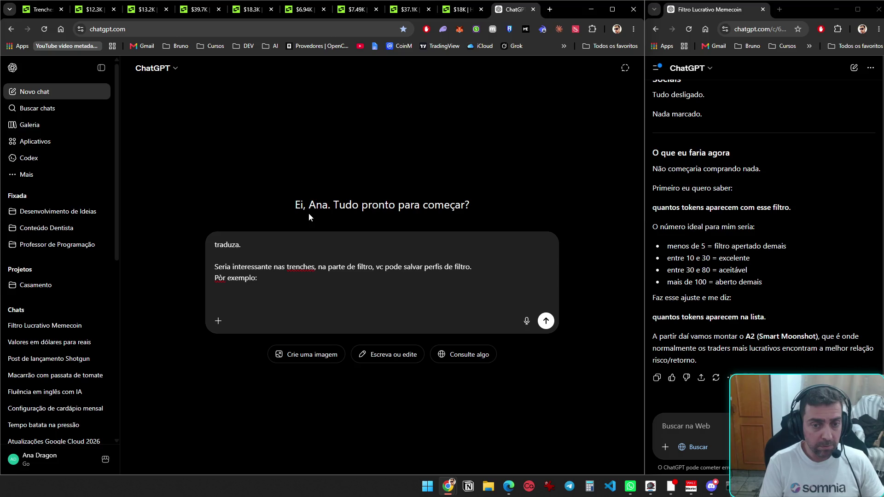
text(Eu mesmo)
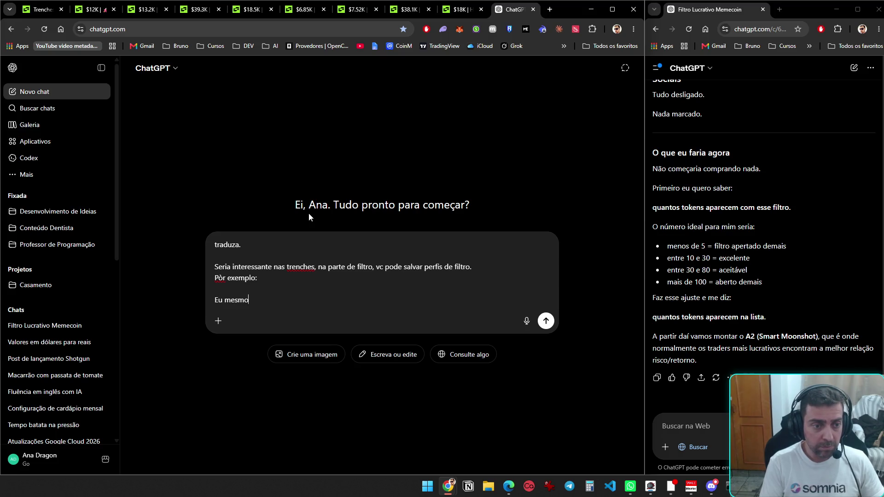
text( gostaria de salvar 3)
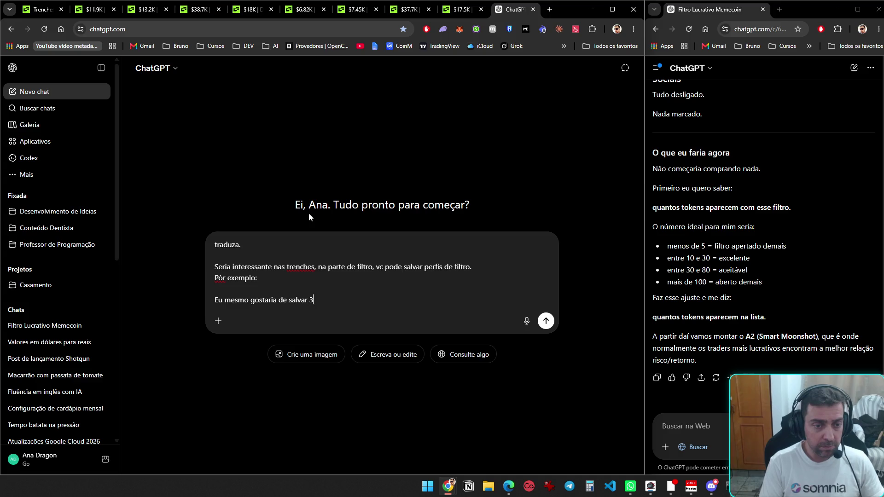
text( perfis, um mais ag)
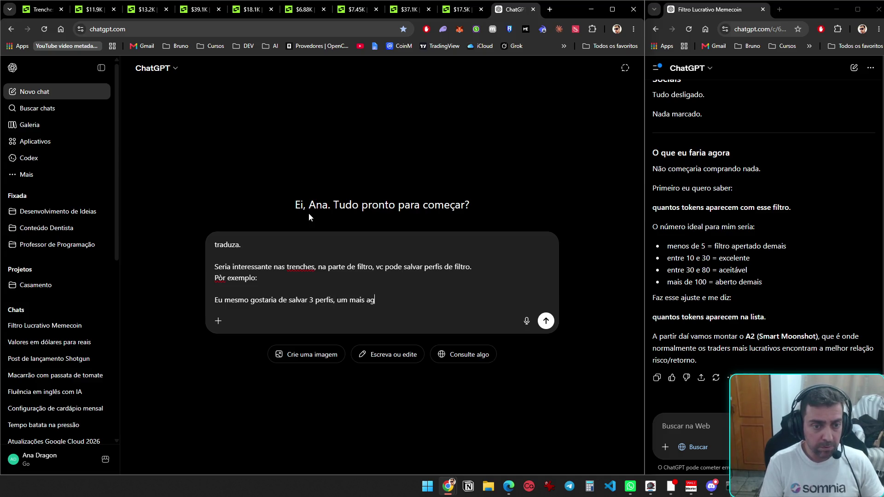
text(ressivo, outro me)
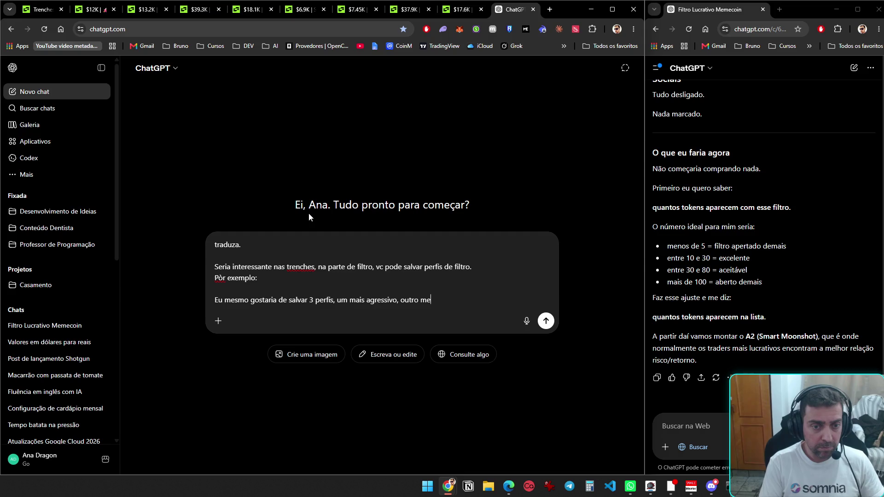
text(dio.)
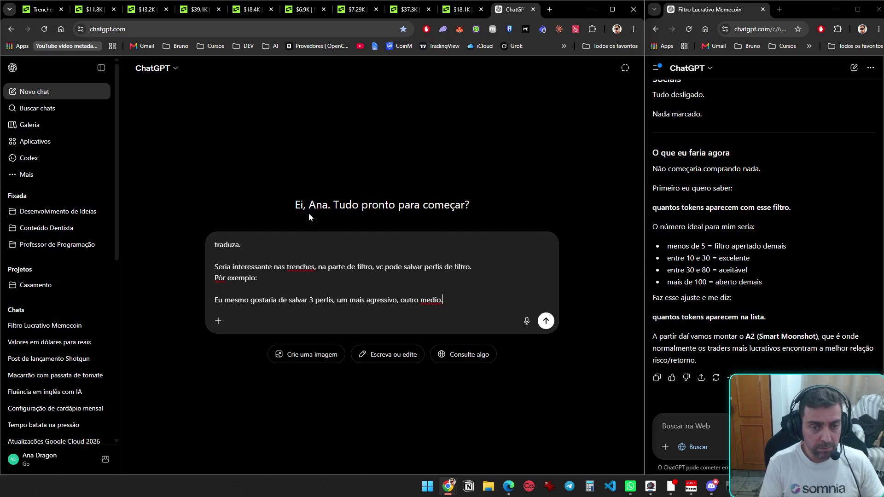
- Add the new-pairs/migration example and a 'Sugestão 1.' heading, then send it for translation
key(shift+Return)
text(Ou um para novos pares, )
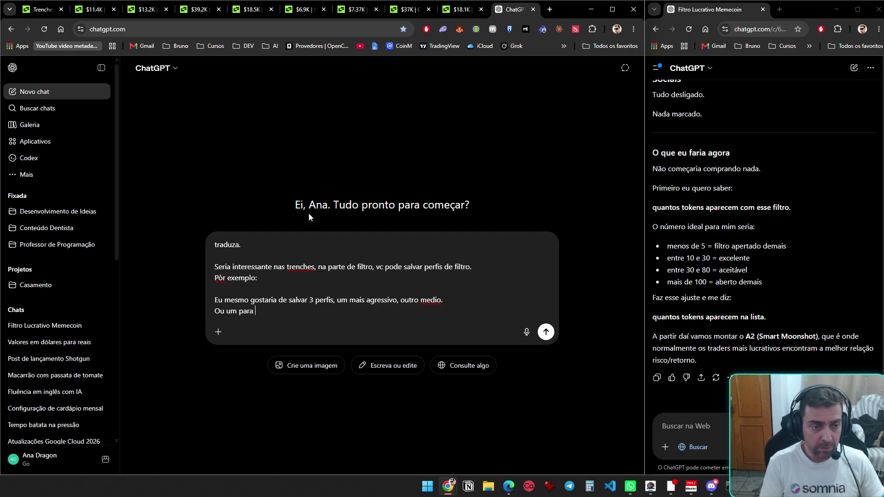
text(outro)
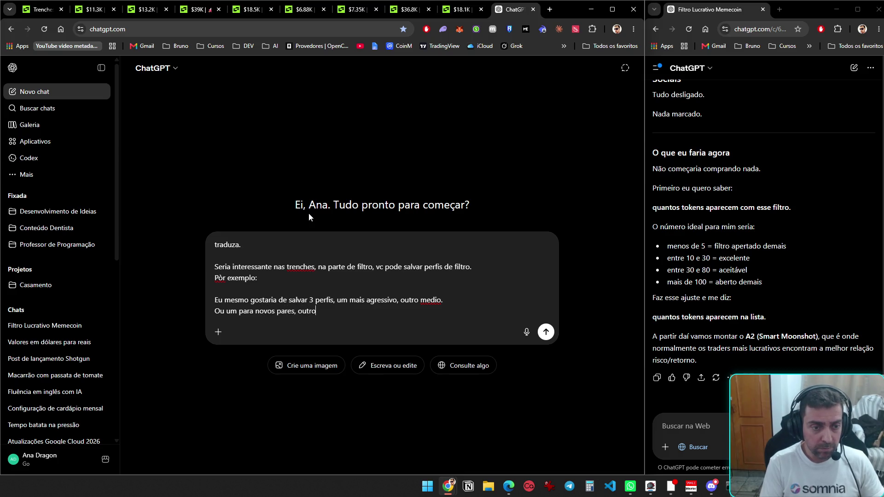
text( para )
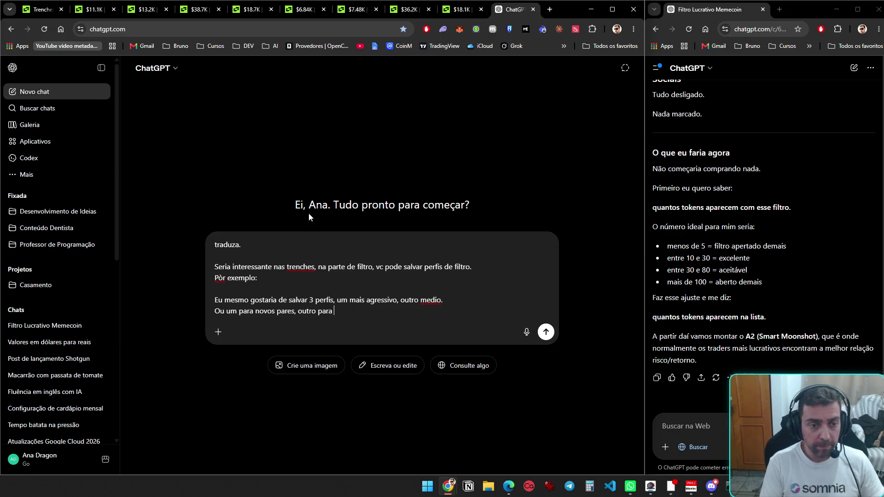
text(pares em mi)
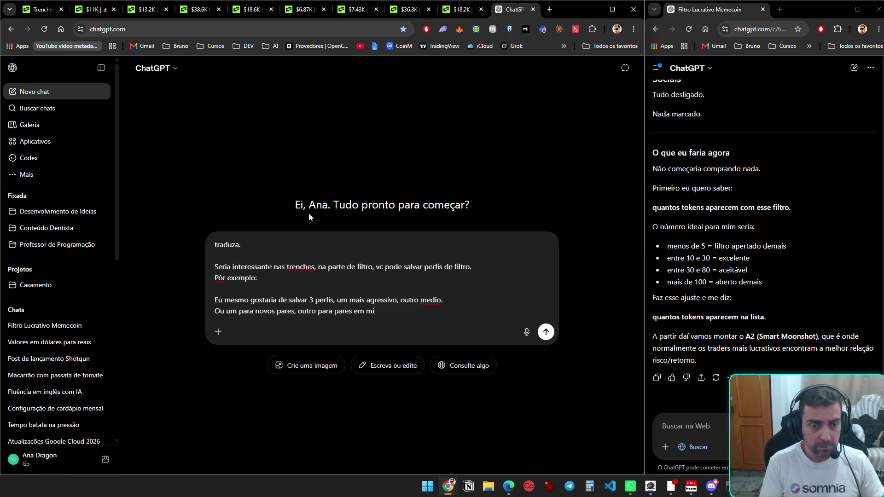
text(gração, etc.)
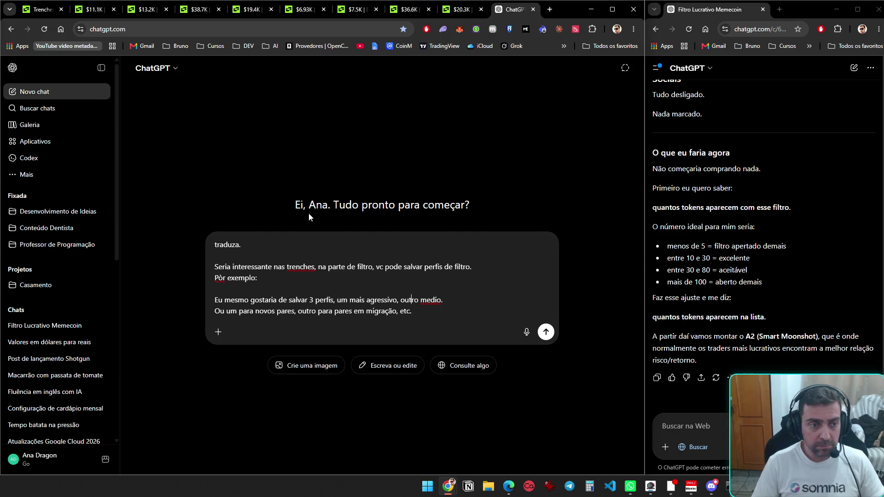
key(shift+Return)
text(Sugestã)
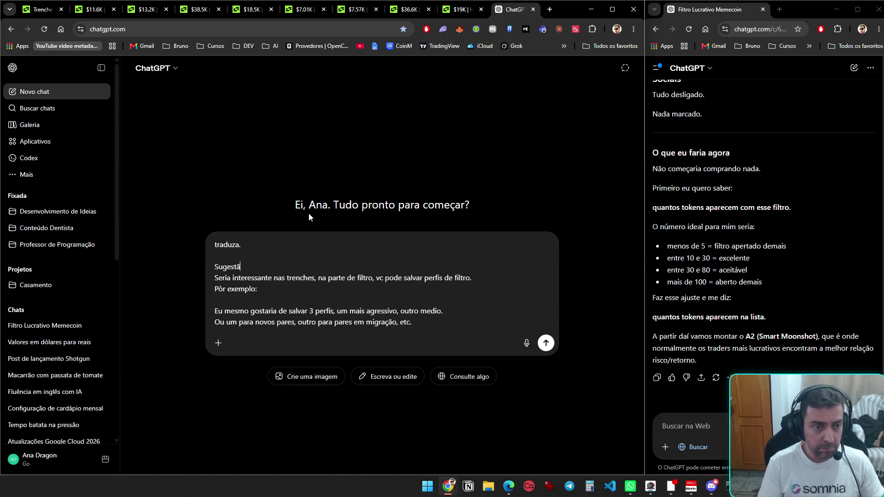
text(o 1.)
key(Return)
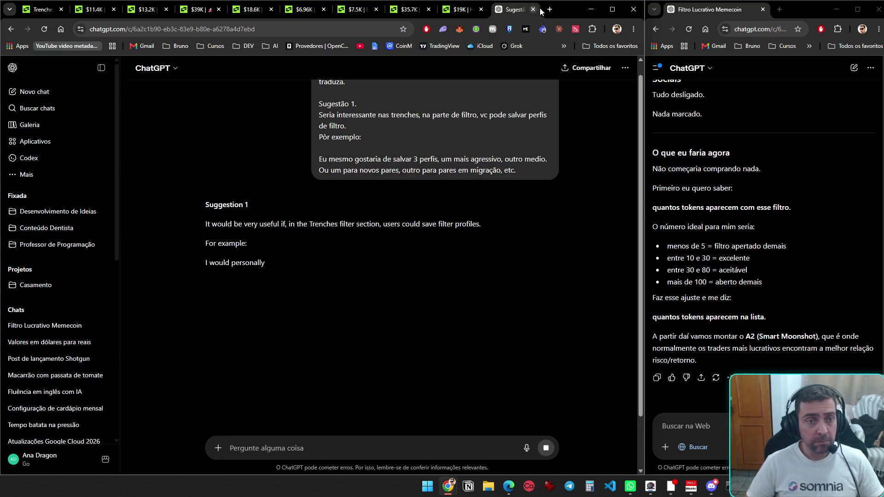
key(ctrl+Tab)
key(ctrl+Tab)
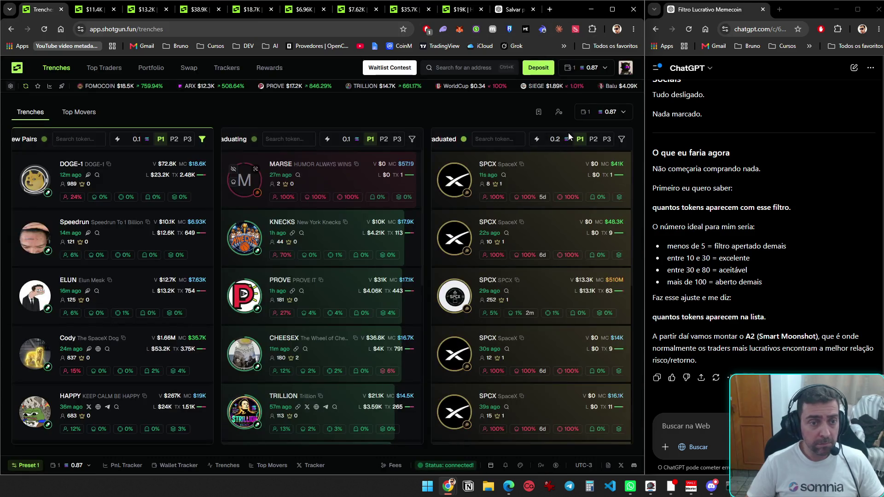
- Cycle through the commoonity, DOGE-1, Speedrun and ELUN token pages to reach Cody, zooming charts out
key(ctrl+Tab)
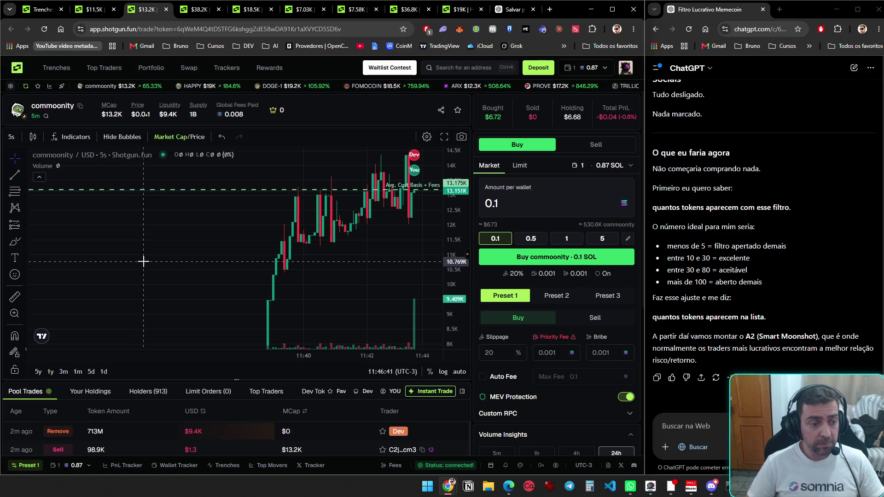
key(ctrl+Tab)
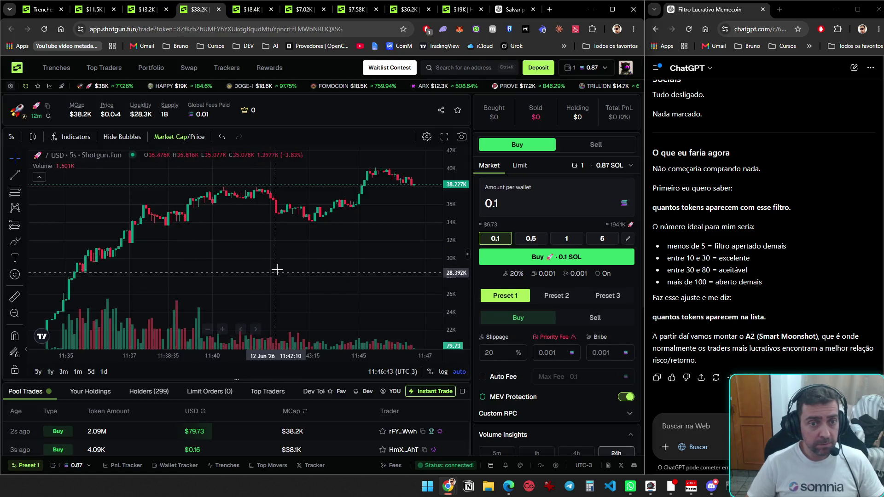
scroll(277, 265, down, 2)
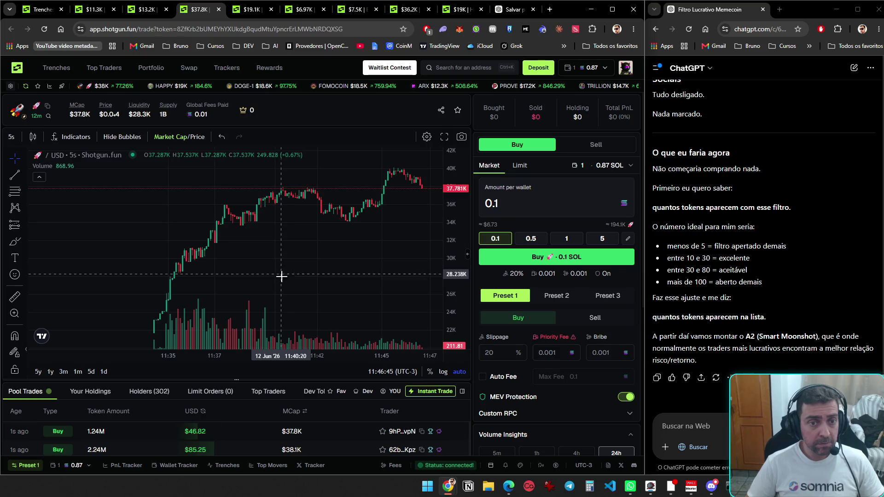
key(ctrl+Tab)
key(ctrl+Tab)
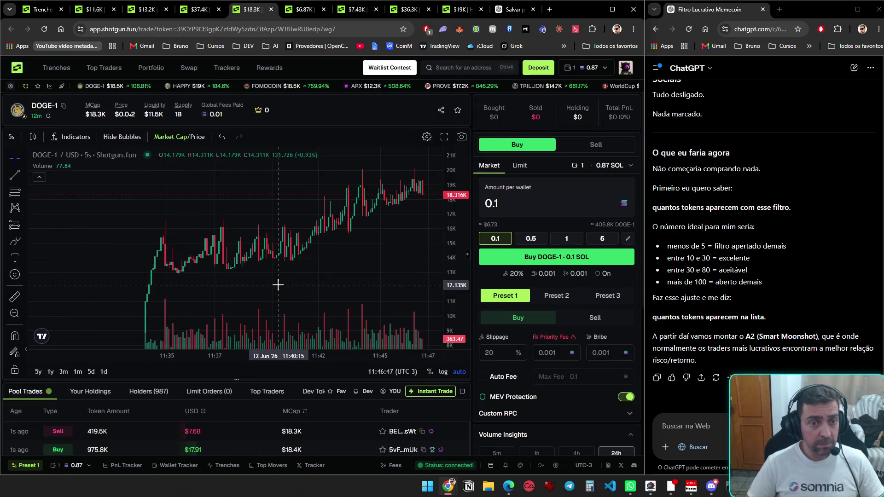
scroll(278, 280, down, 2)
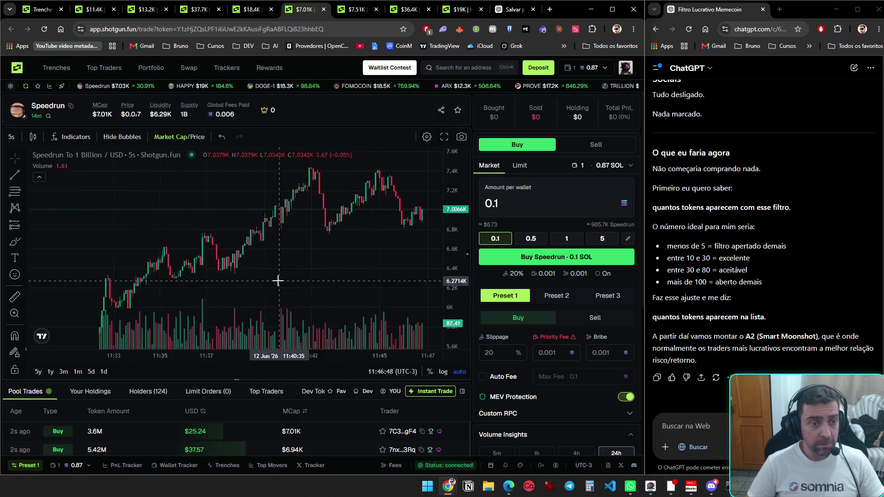
key(ctrl+Tab)
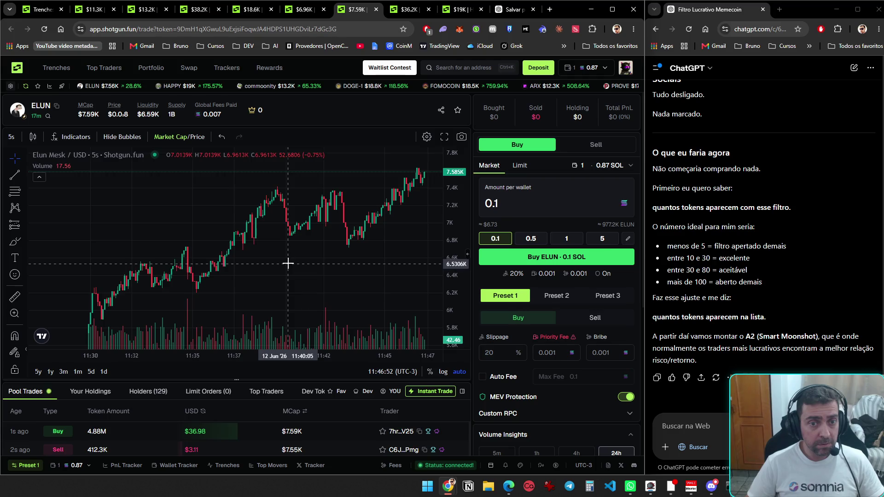
key(ctrl+Tab)
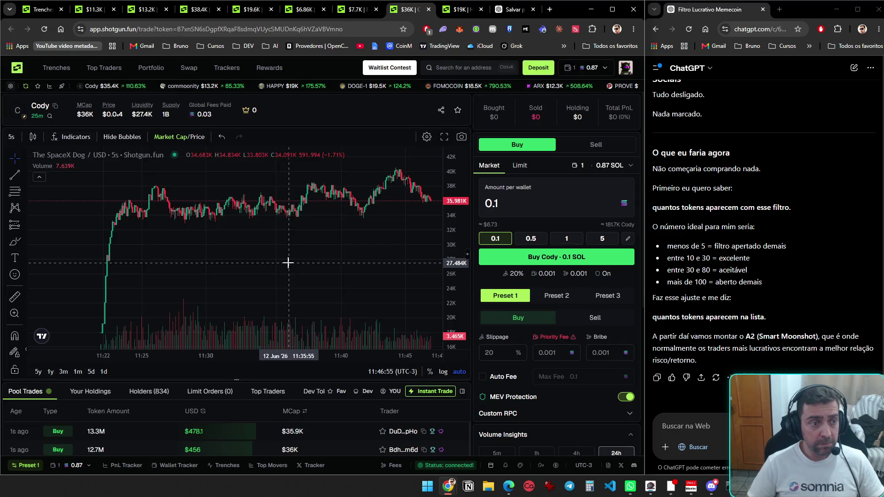
- Press Buy Cody for 0.1 SOL, re-enter the per-wallet amount as 0.05, then move to HAPPY
click(571, 266)
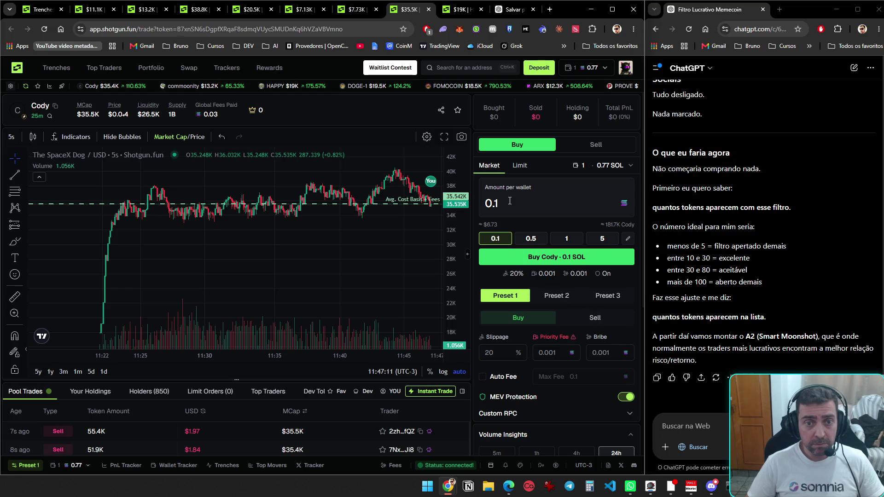
key(BackSpace)
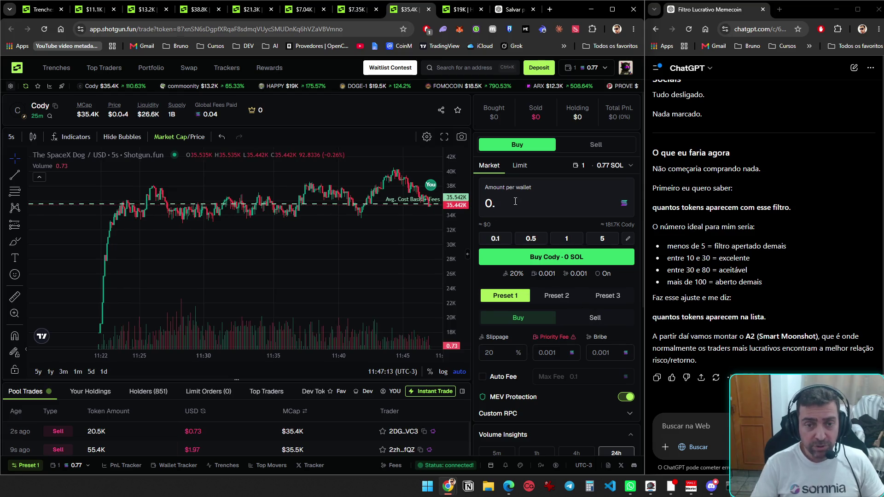
text(0)
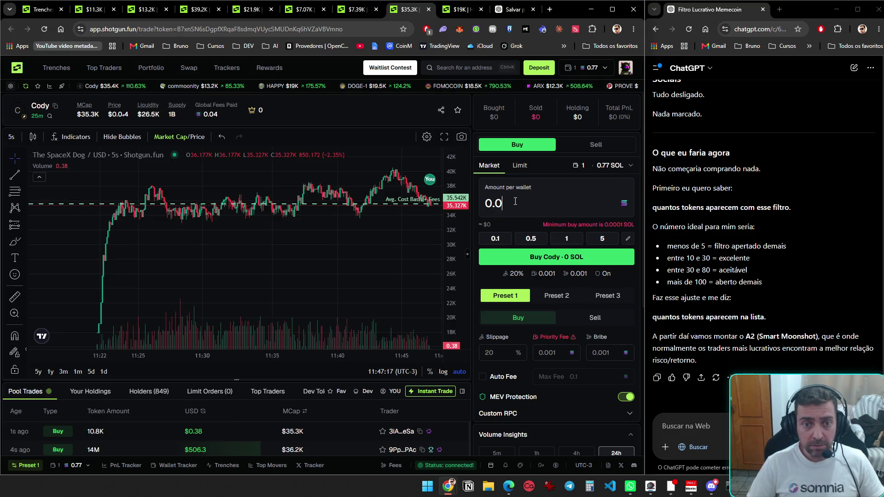
text(5)
key(BackSpace)
key(BackSpace)
text(1)
key(BackSpace)
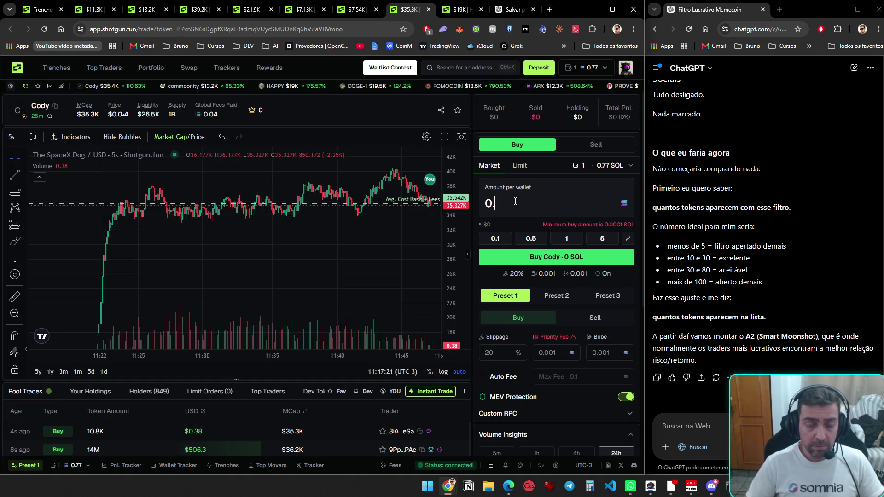
text(5)
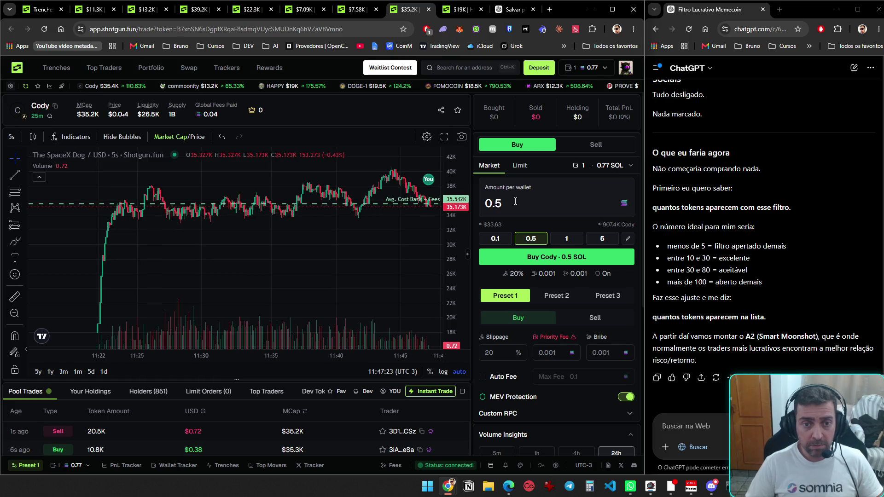
key(BackSpace)
text(05)
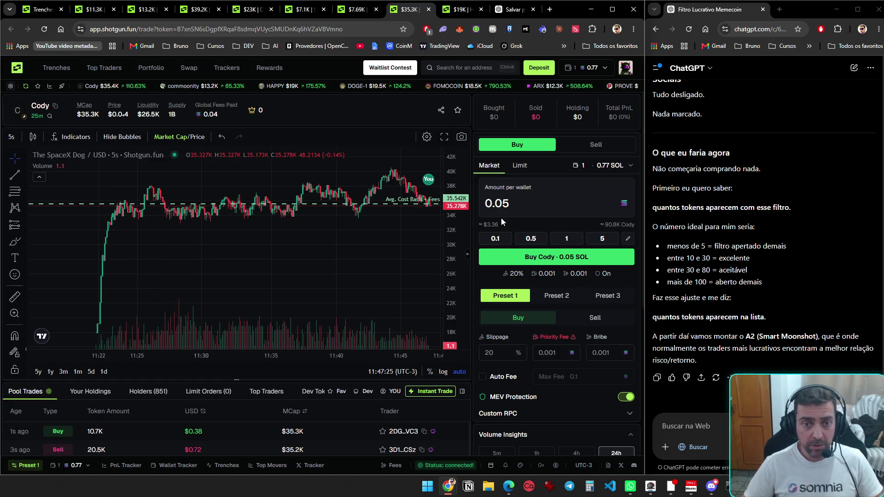
key(ctrl+Tab)
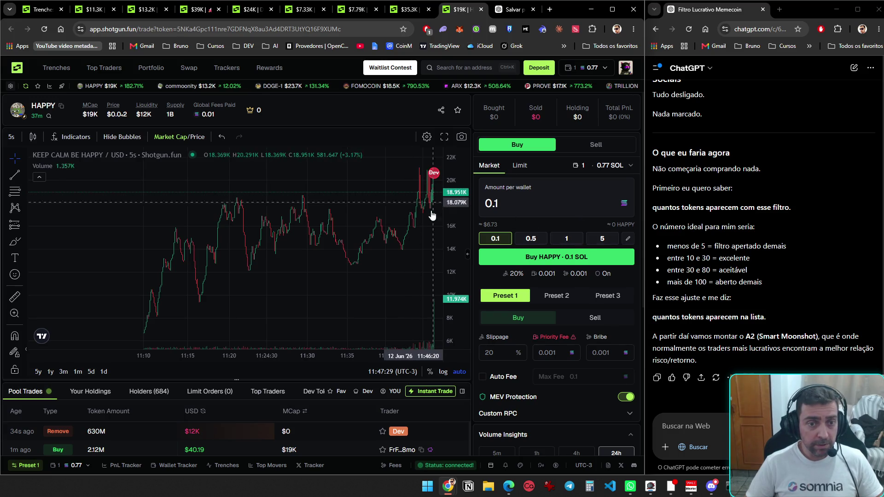
- Change the Trenches New Pairs quick-buy amount from 0.1 to 0.05
scroll(521, 388, down, 1)
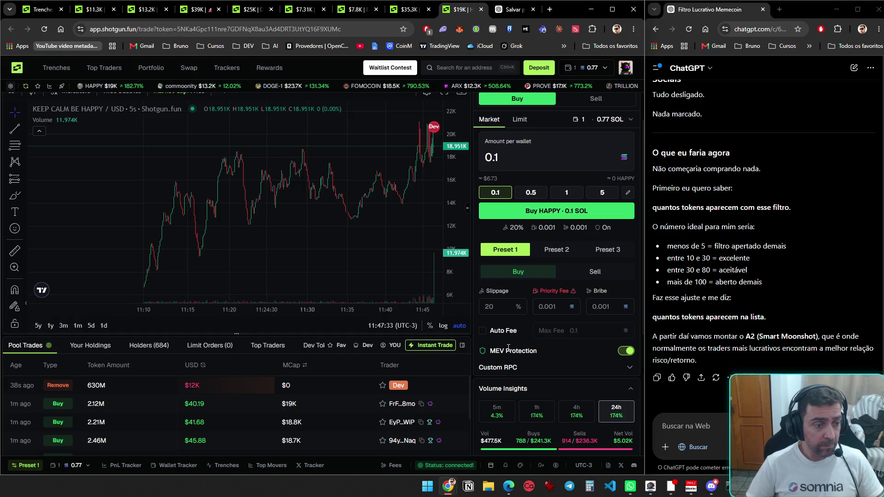
scroll(509, 348, up, 1)
key(ctrl+Tab)
key(ctrl+Tab)
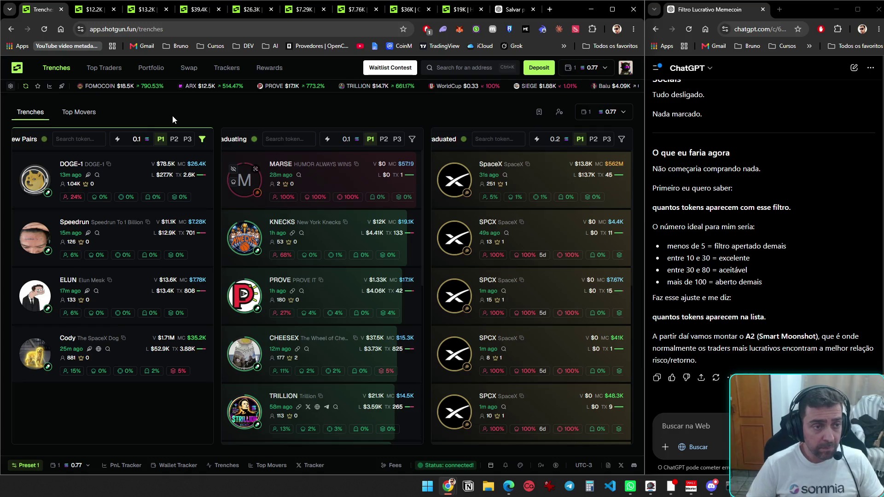
key(BackSpace)
text(5)
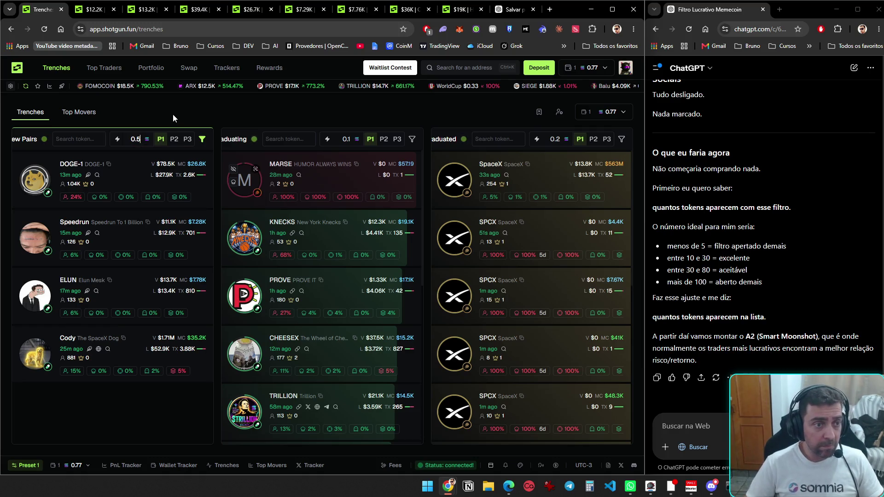
key(BackSpace)
text(05)
key(Tab)
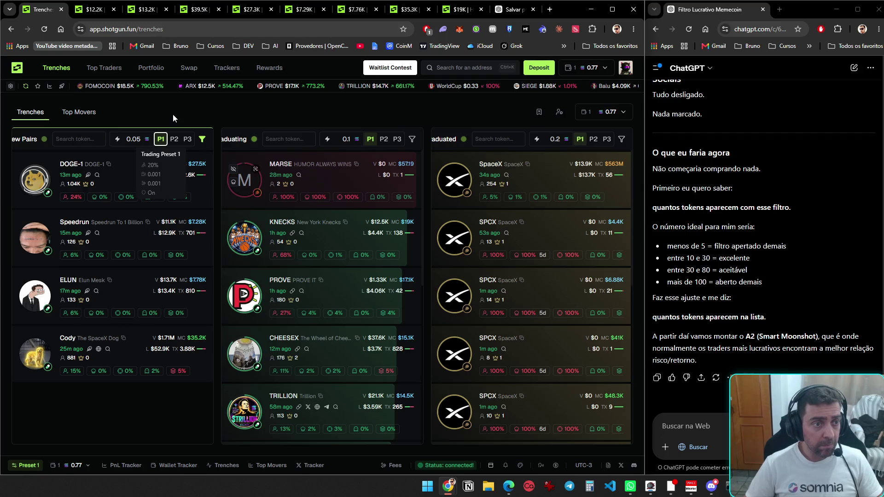
click(158, 142)
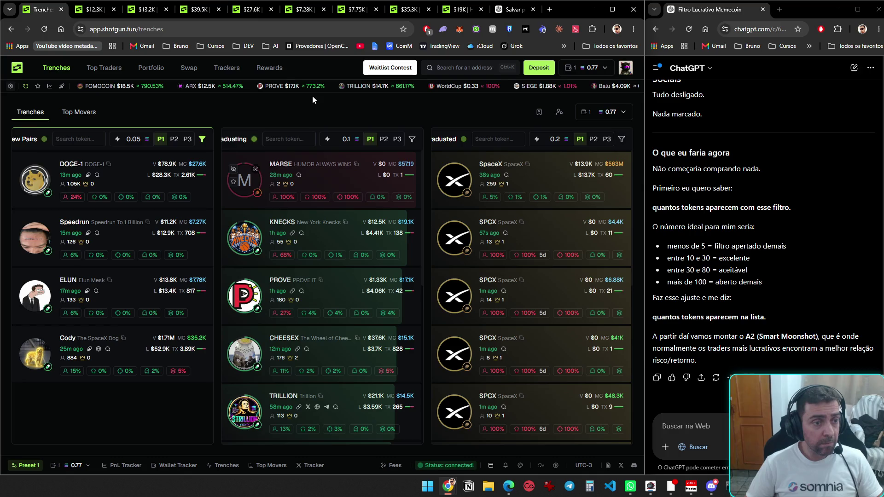
key(ctrl+Tab)
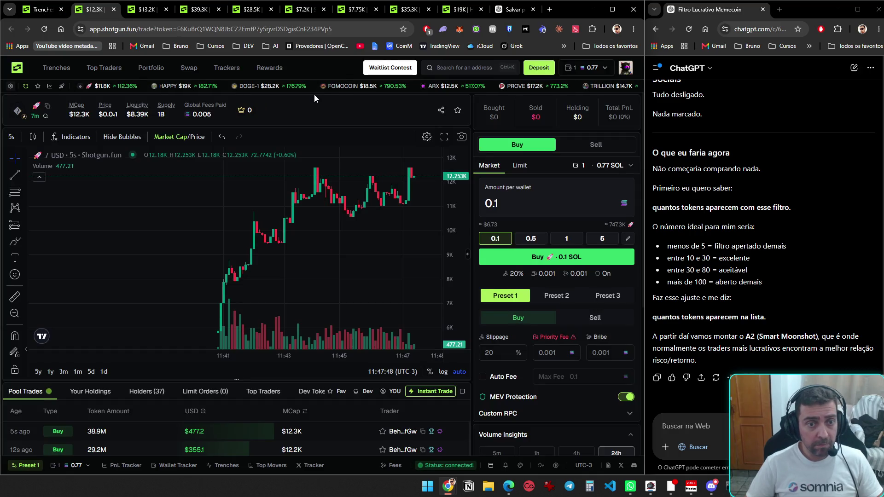
- Switch to the commoonity page, scroll its pool trades, and toggle the Instant Trade panel
key(ctrl+Tab)
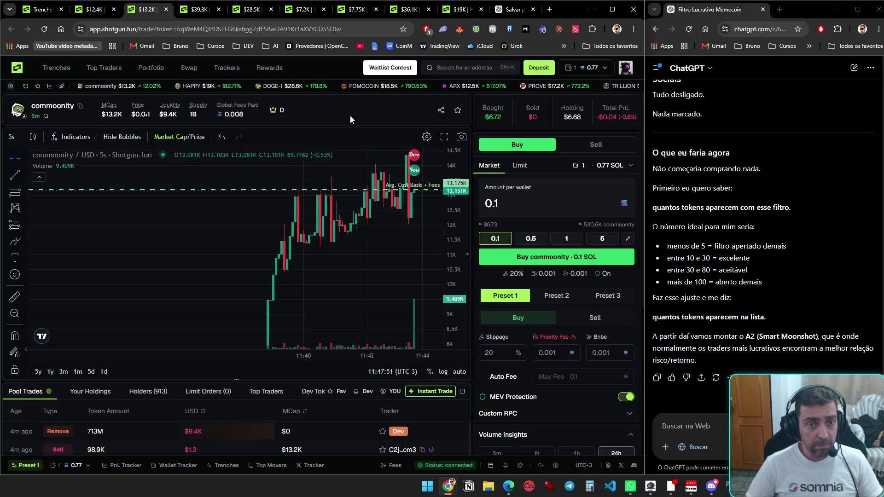
scroll(363, 111, down, 3)
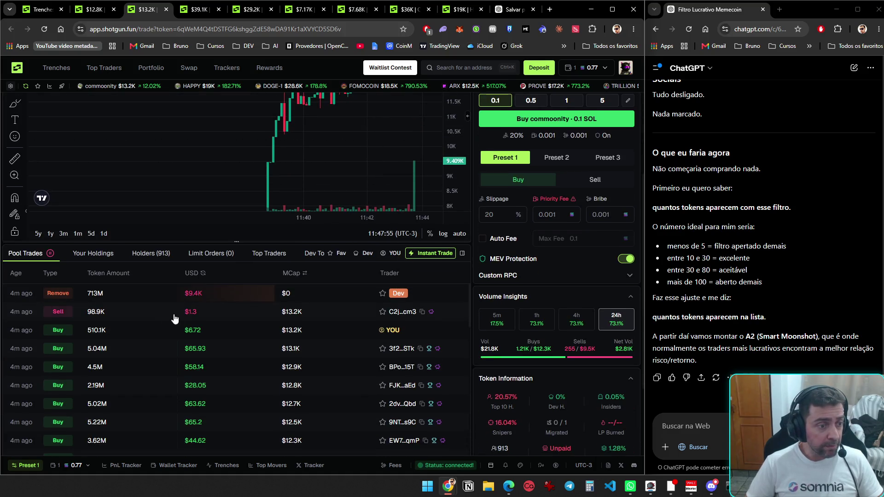
scroll(65, 377, down, 5)
scroll(66, 377, up, 10)
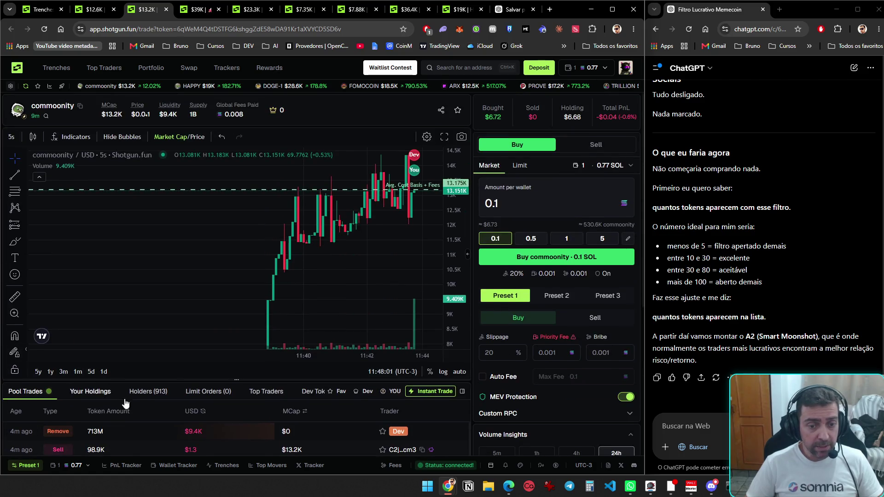
click(428, 391)
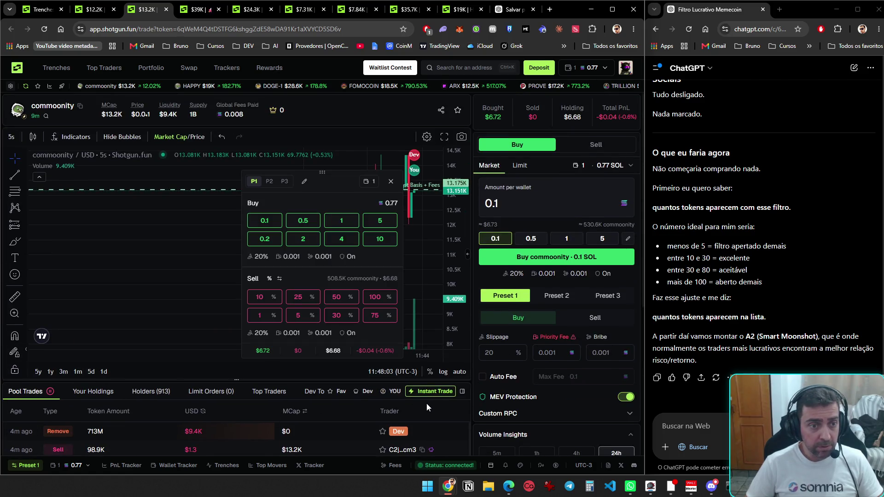
click(428, 393)
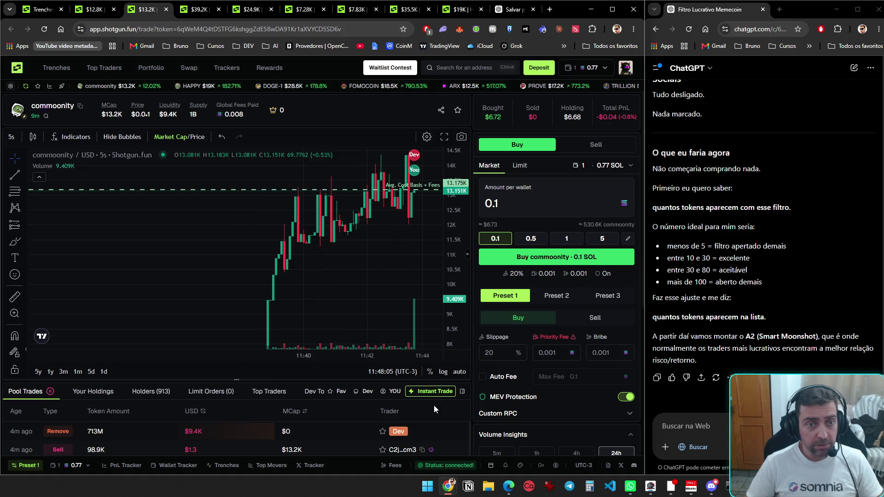
scroll(433, 405, down, 2)
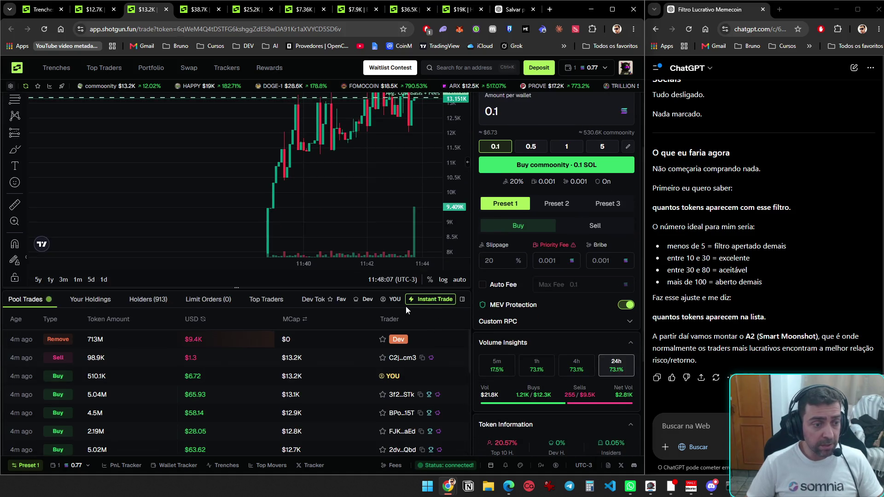
scroll(442, 326, up, 2)
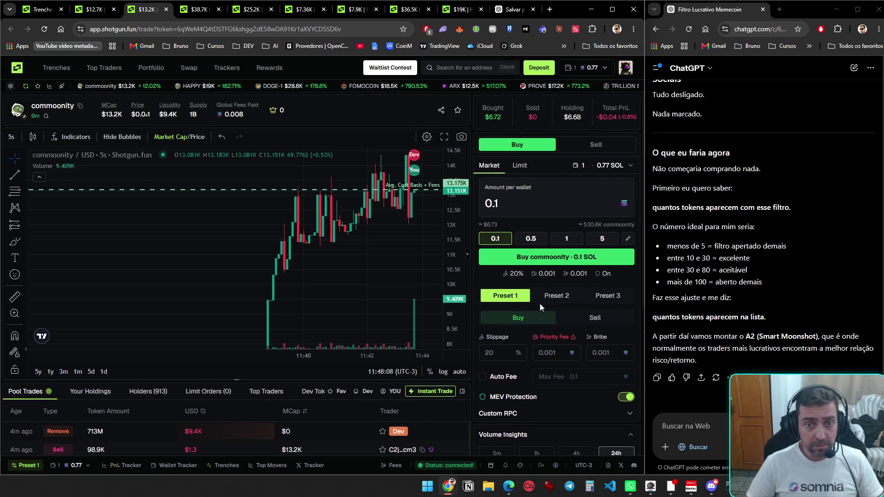
- Attempt three 100% sells of commoonity, then filter the pool trades to YOU
click(600, 144)
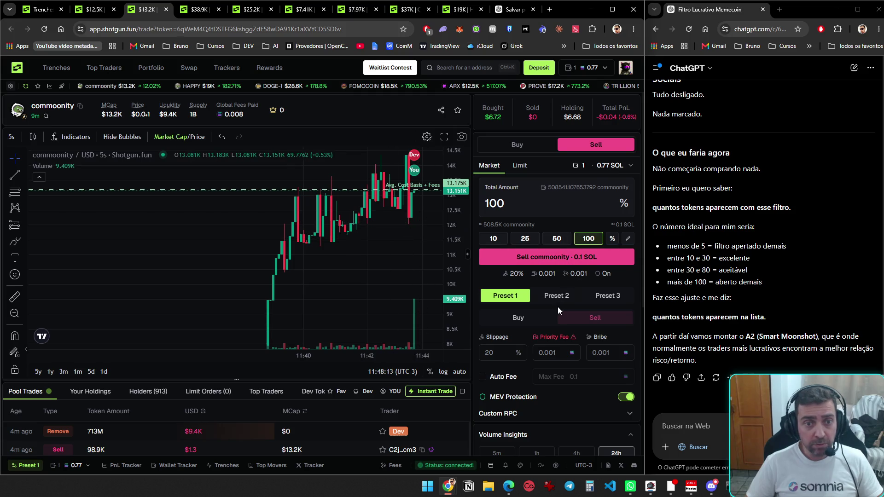
click(579, 262)
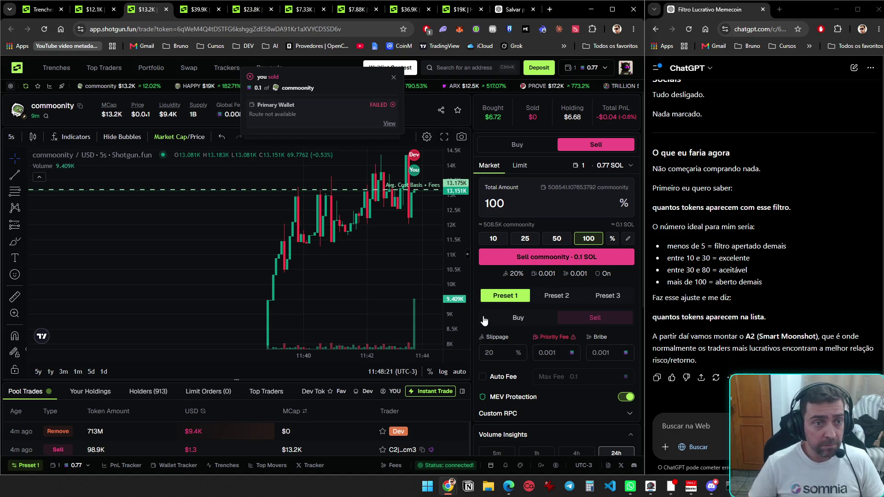
key(Return)
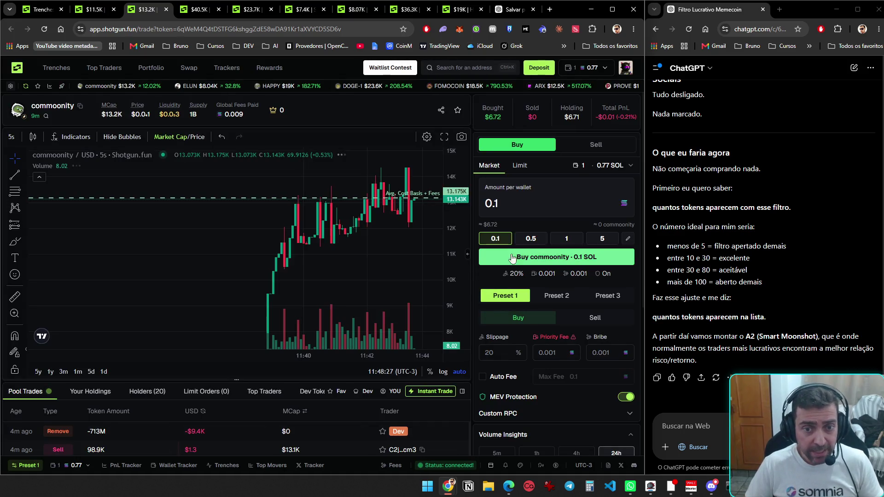
click(597, 146)
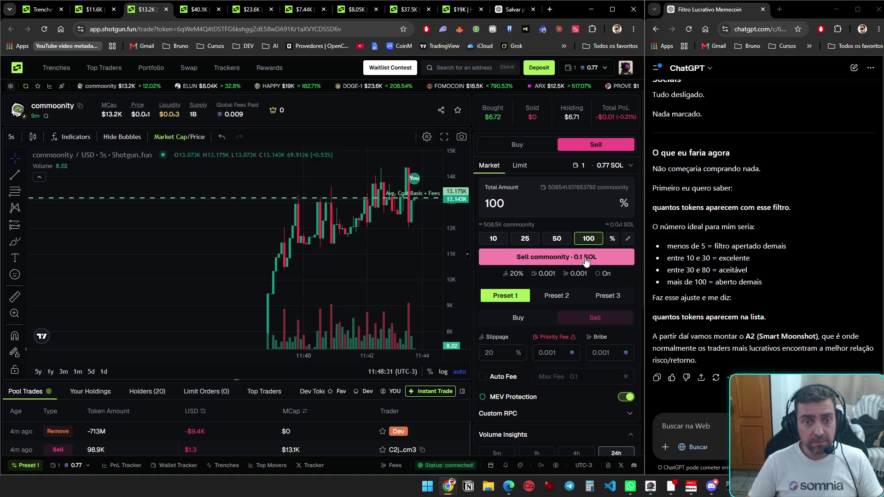
click(586, 261)
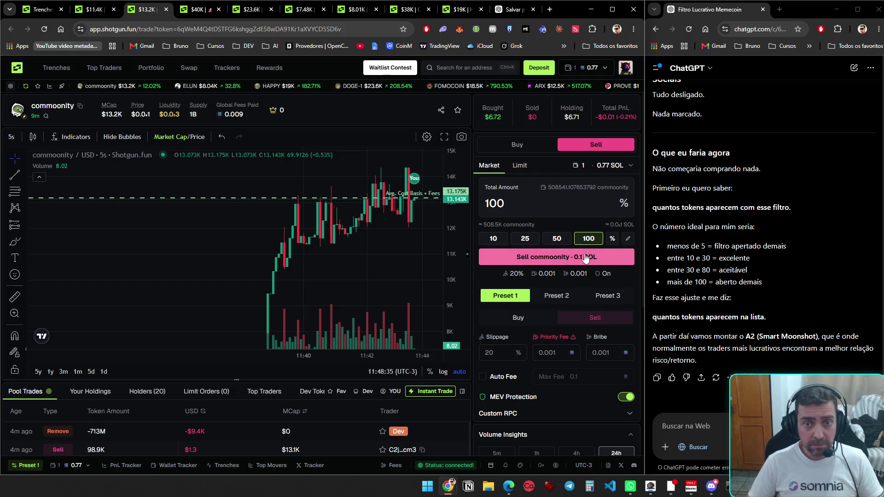
click(539, 145)
click(574, 146)
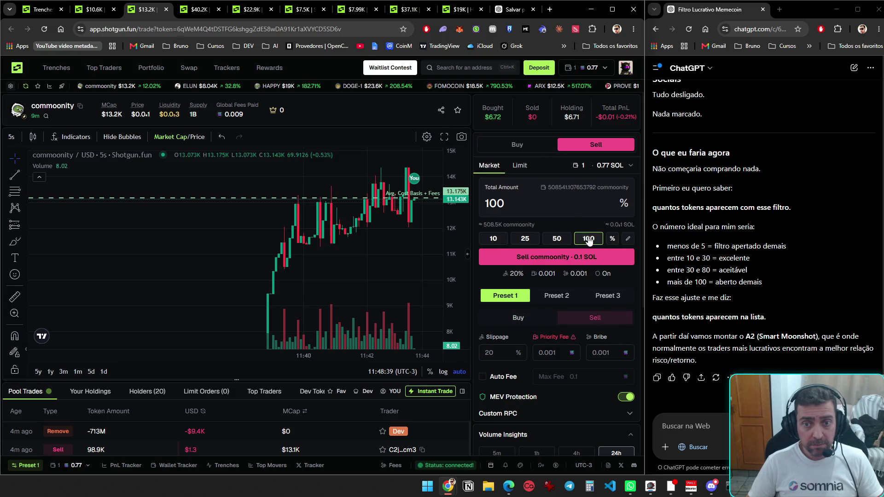
click(580, 262)
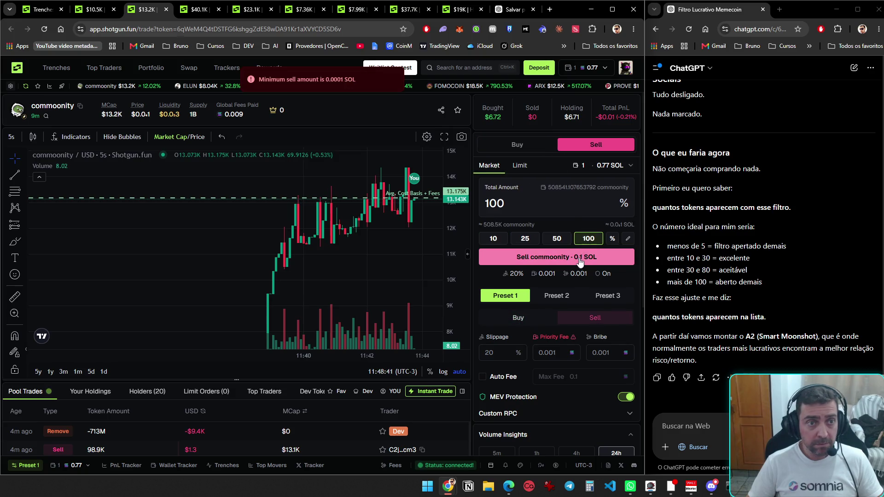
scroll(494, 324, down, 2)
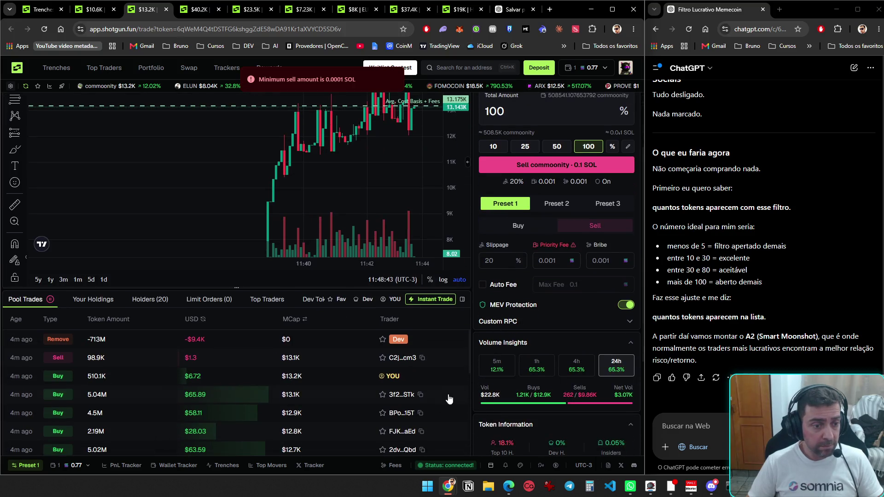
click(395, 300)
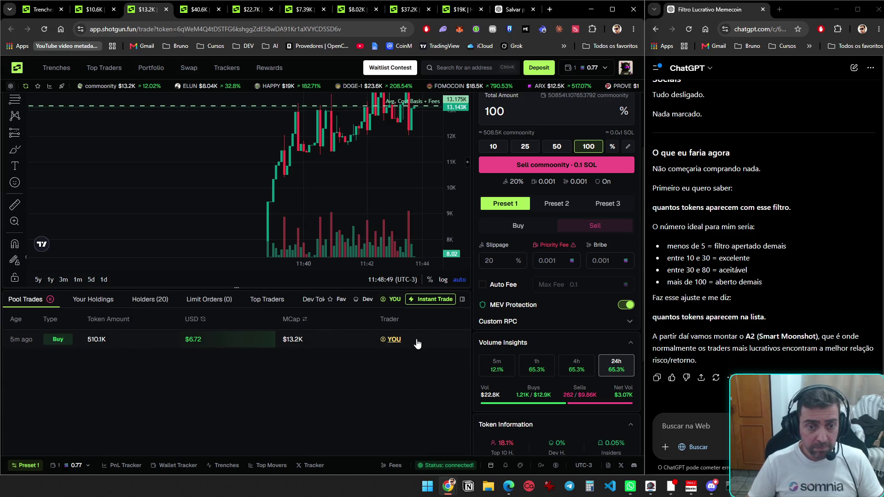
- Try twice to instantly sell 100% of commoonity from the Instant Trade panel
click(432, 300)
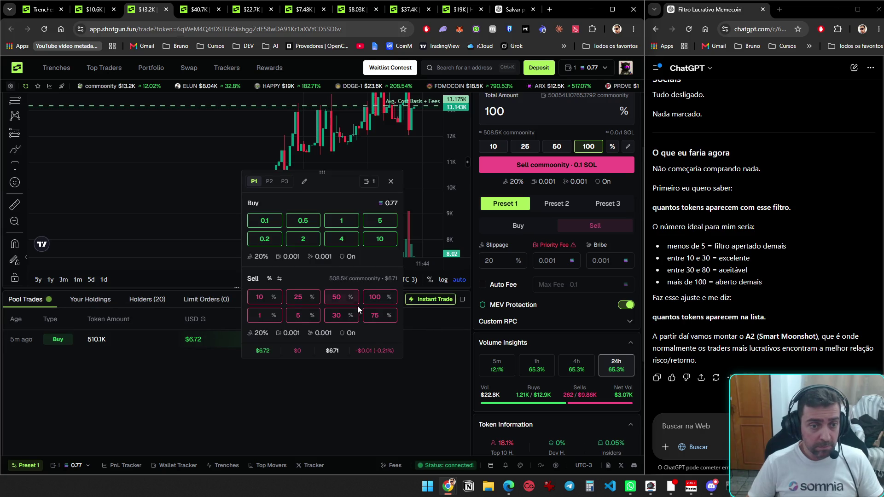
click(381, 302)
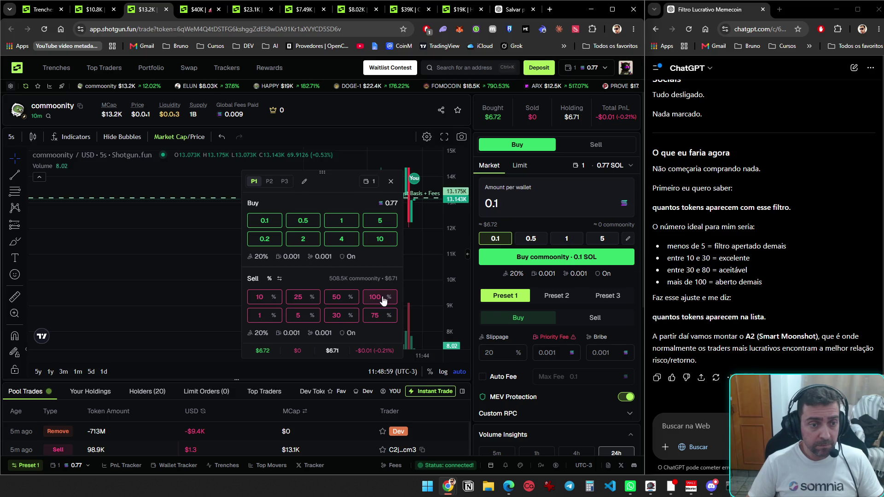
click(429, 393)
click(429, 392)
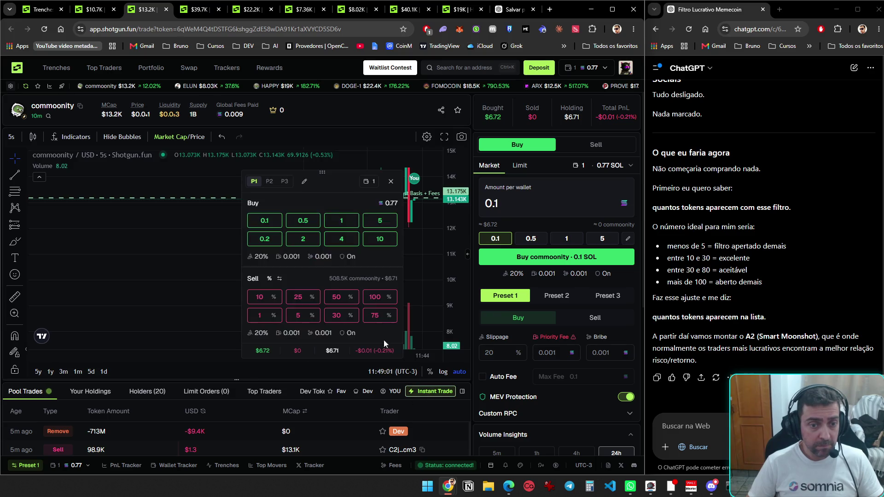
click(375, 297)
click(435, 393)
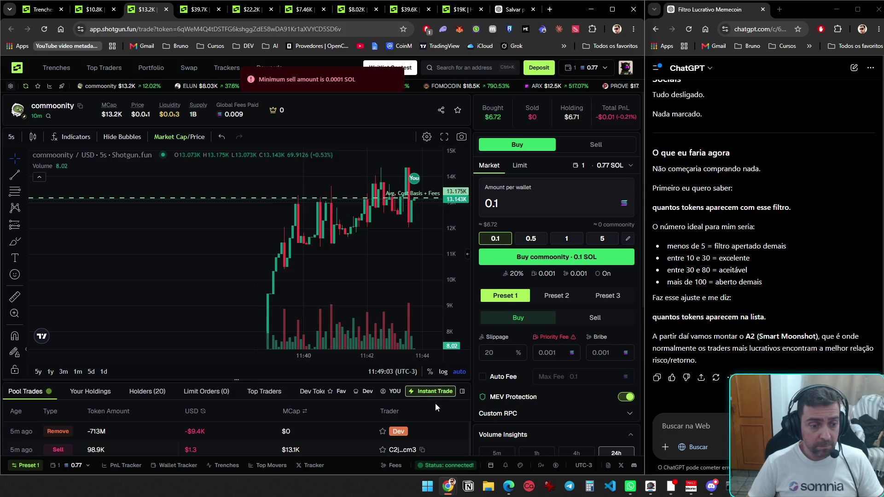
- Check your own trades and holdings, then show all traders' trades and scroll back to the chart
scroll(401, 350, down, 3)
click(394, 254)
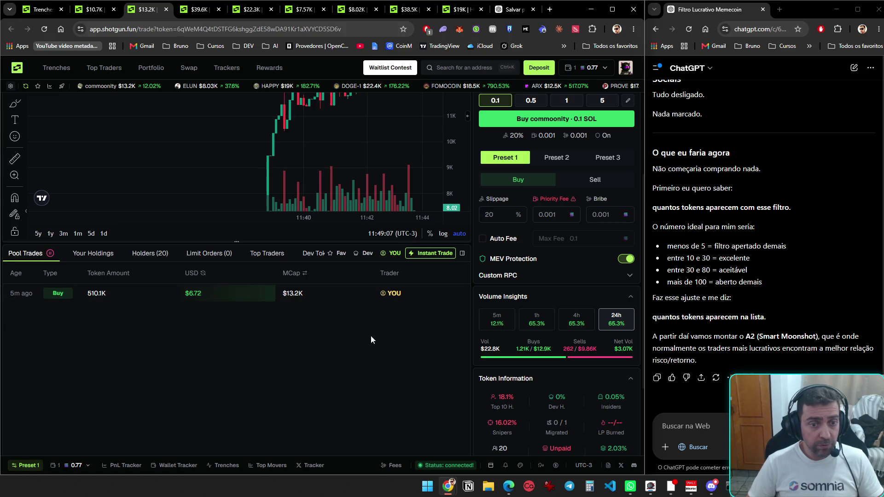
scroll(372, 340, up, 3)
scroll(398, 432, down, 5)
click(90, 162)
click(36, 162)
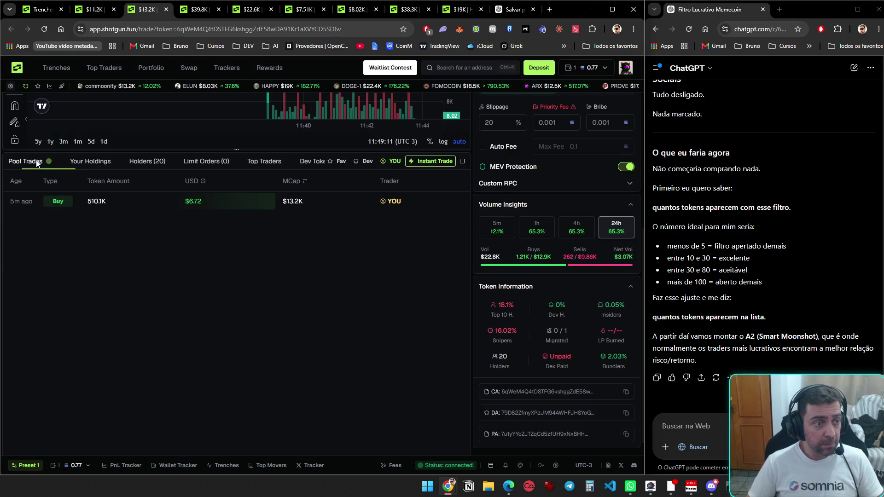
scroll(366, 240, up, 1)
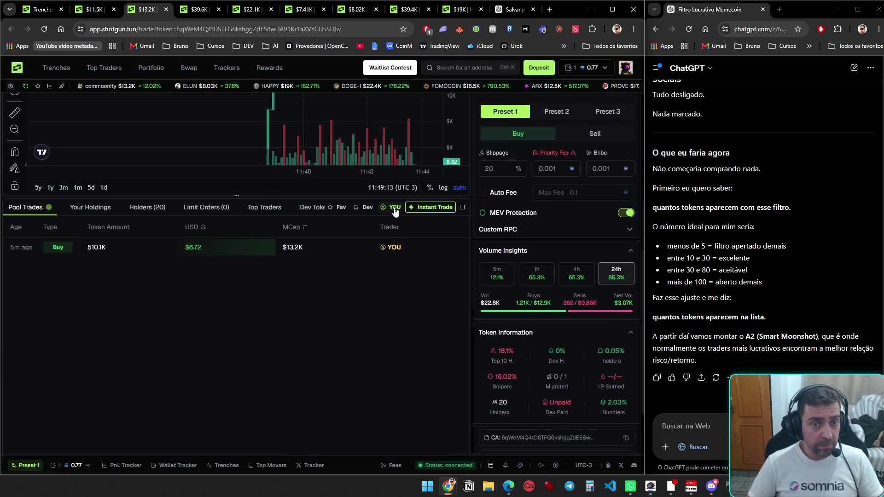
click(394, 208)
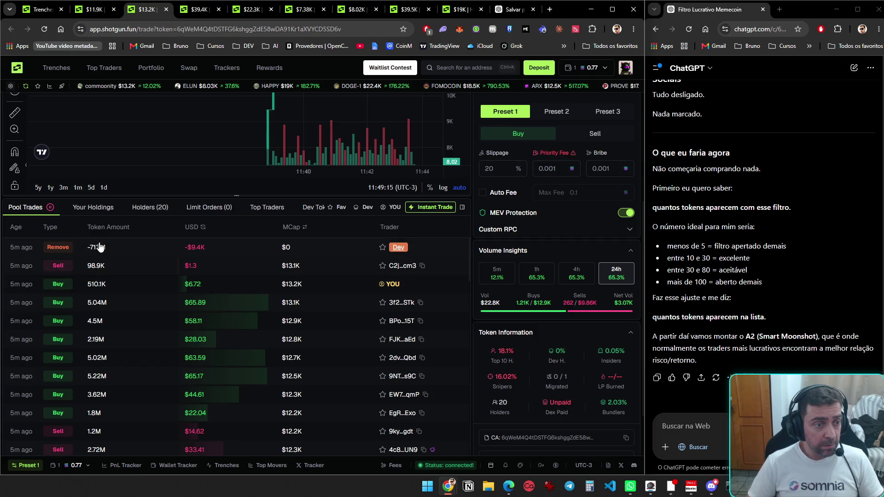
scroll(231, 322, up, 4)
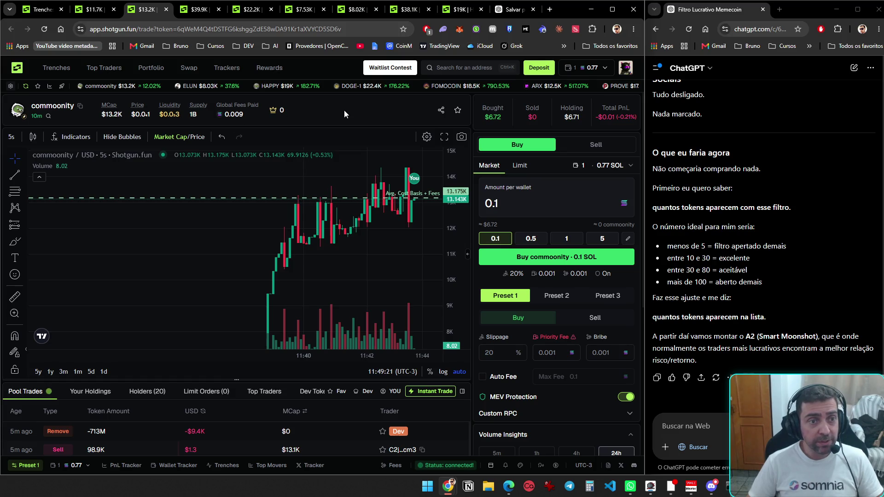
- Close the commoonity tab and browse the DOGE-1 and Speedrun token pages
key(ctrl+w)
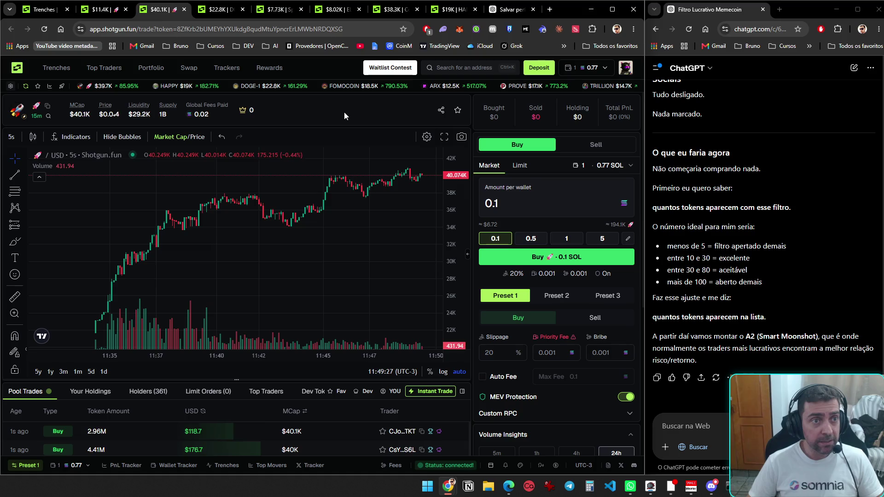
key(ctrl+Tab)
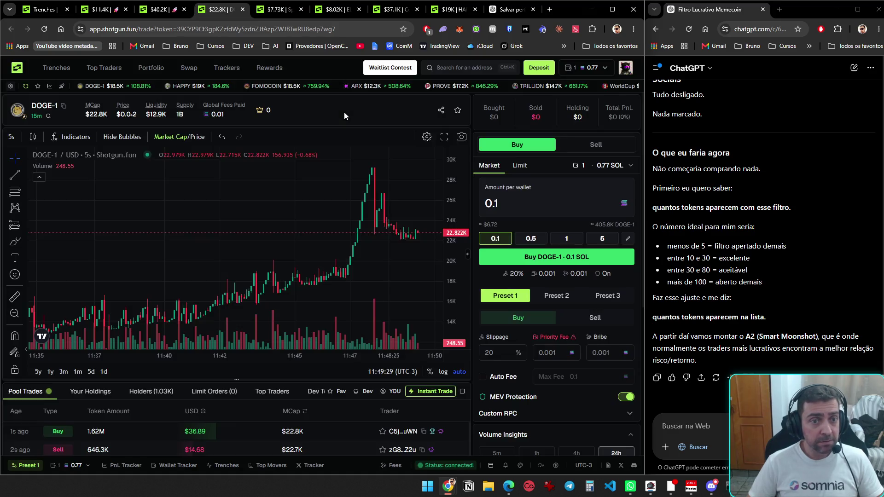
scroll(344, 116, down, 2)
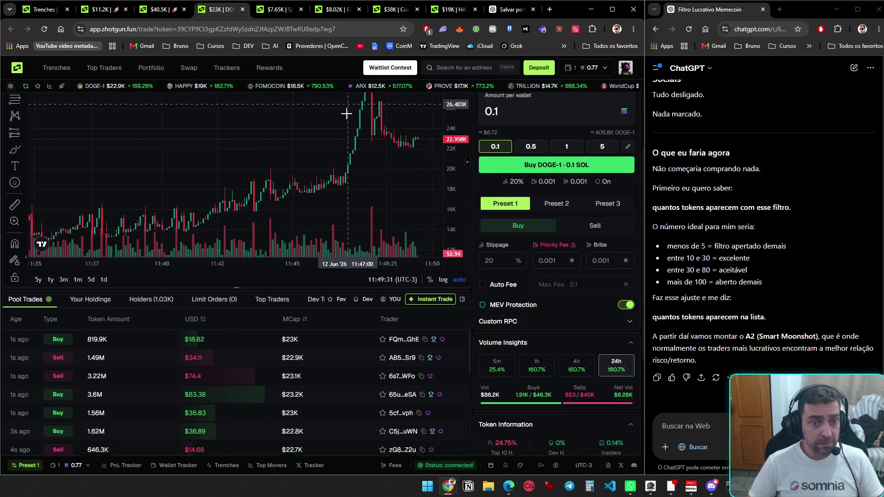
scroll(350, 138, down, 1)
scroll(491, 279, up, 2)
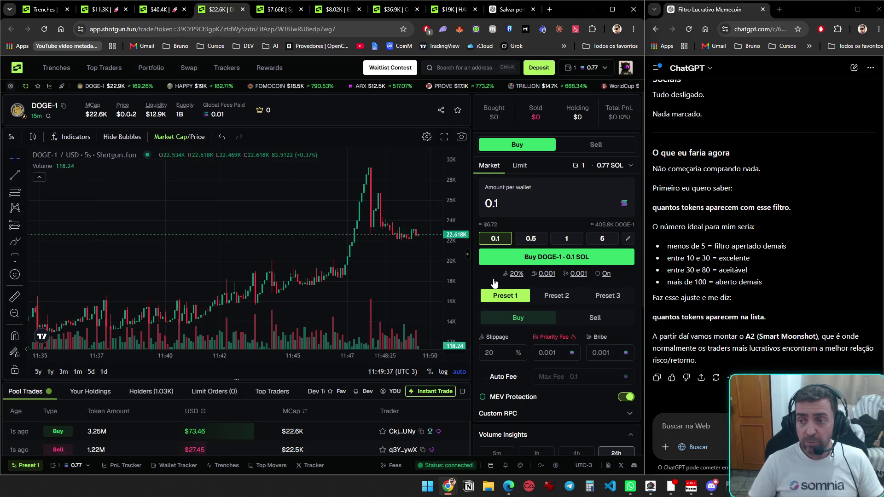
key(ctrl+Tab)
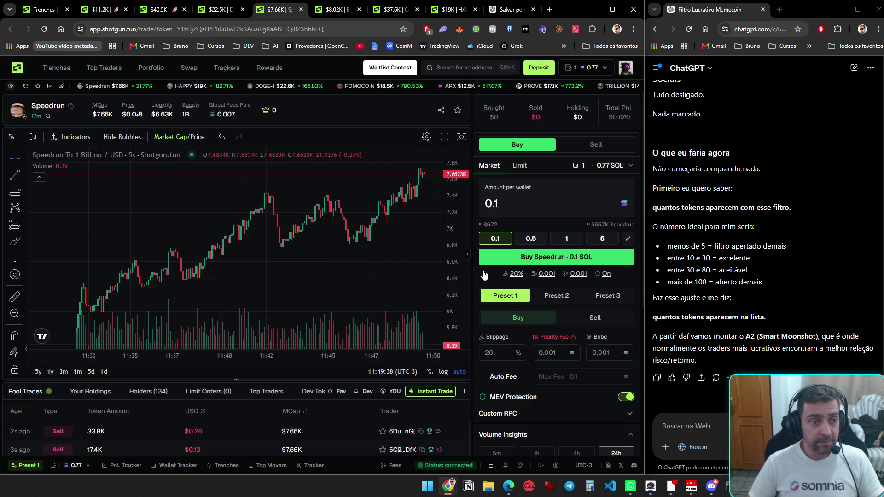
- Close the ELUN tab, reload the HAPPY page, and return to the ChatGPT translation
key(ctrl+Tab)
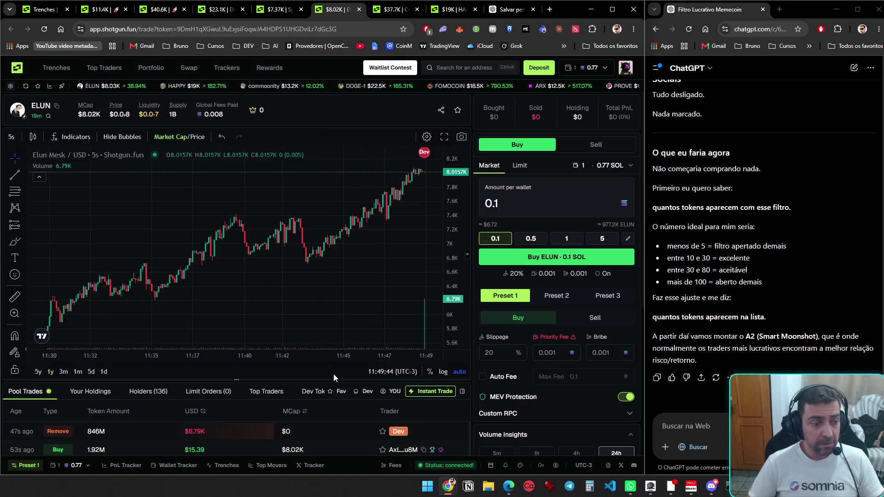
key(ctrl+w)
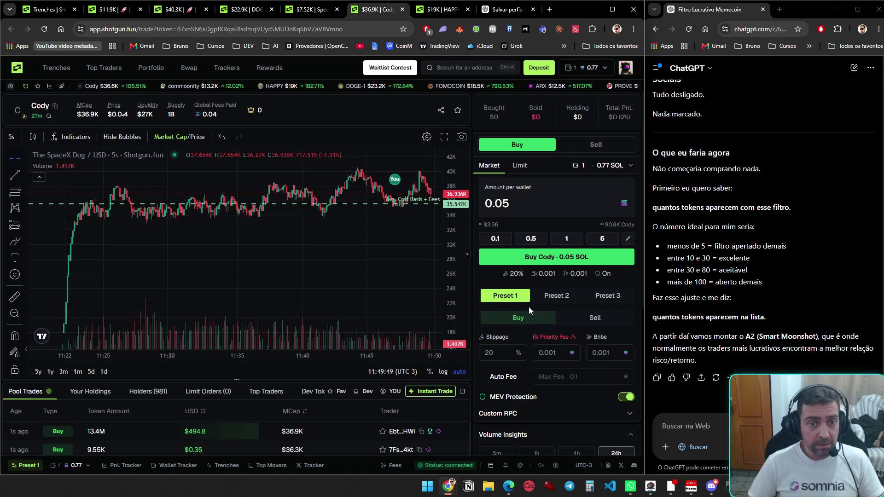
key(ctrl+Tab)
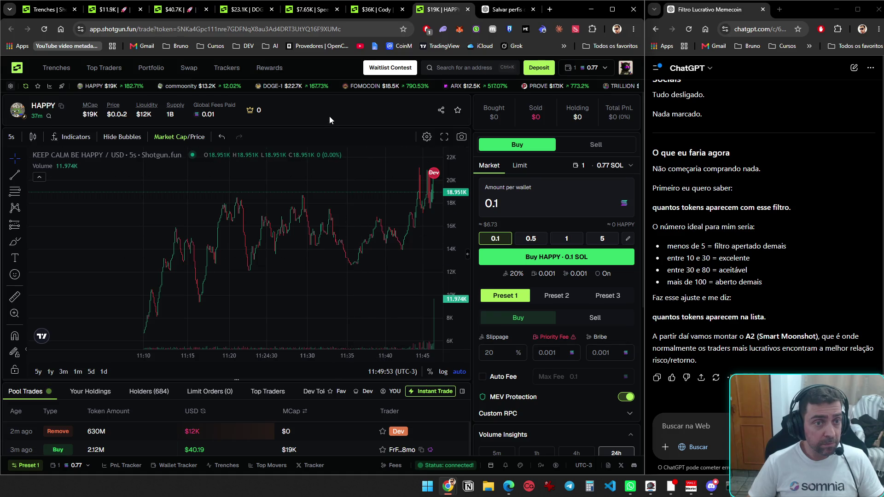
key(F5)
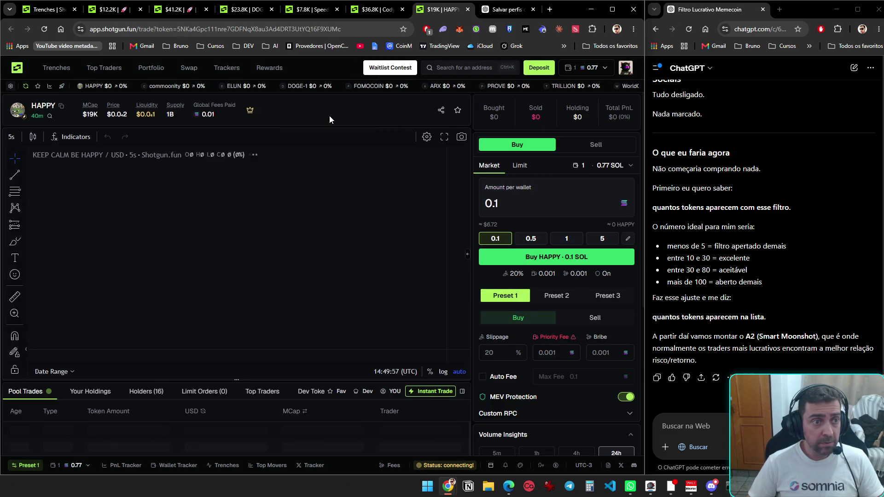
key(ctrl+Tab)
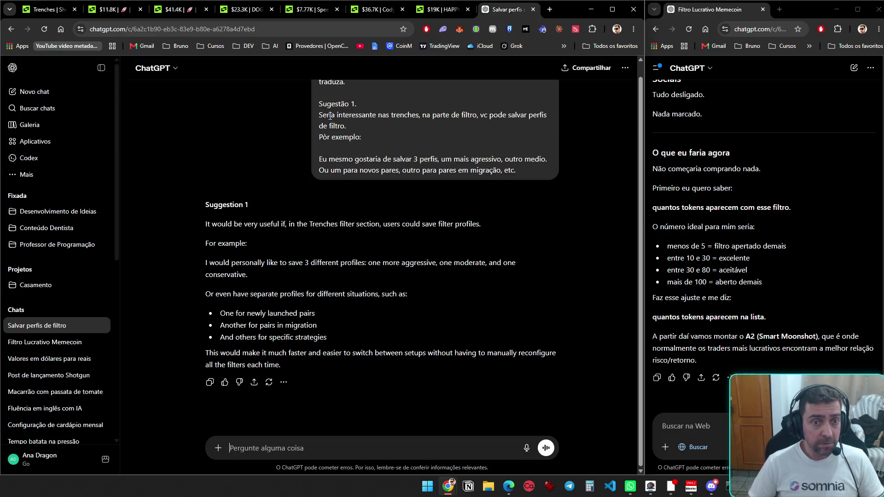
- Open the New Pairs filters and review the liquidity, volume, market cap and audit limits
key(ctrl+Tab)
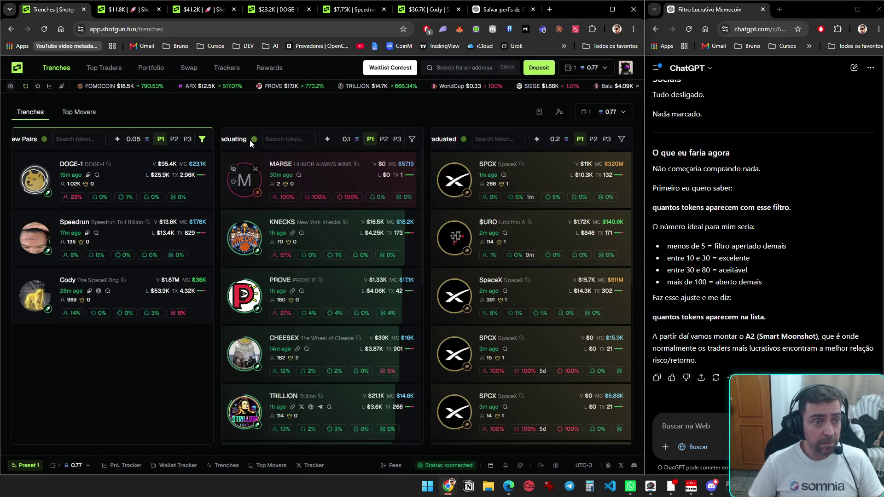
click(203, 139)
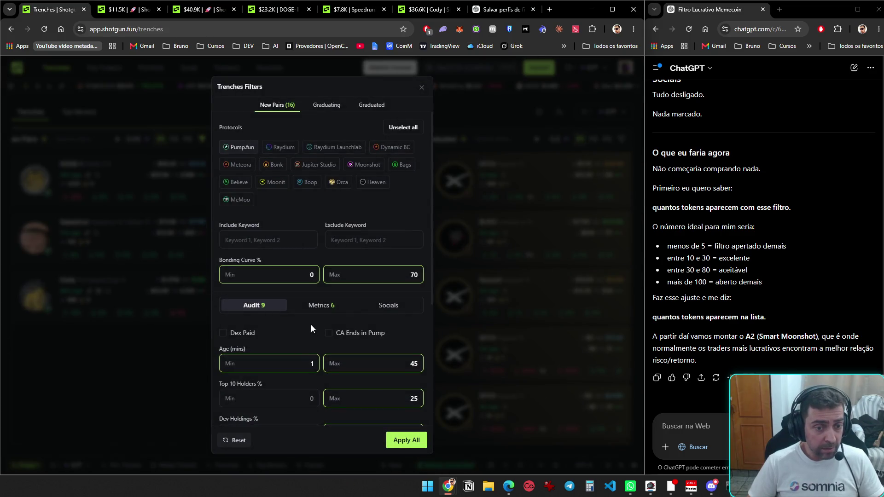
scroll(310, 324, down, 4)
scroll(303, 217, up, 4)
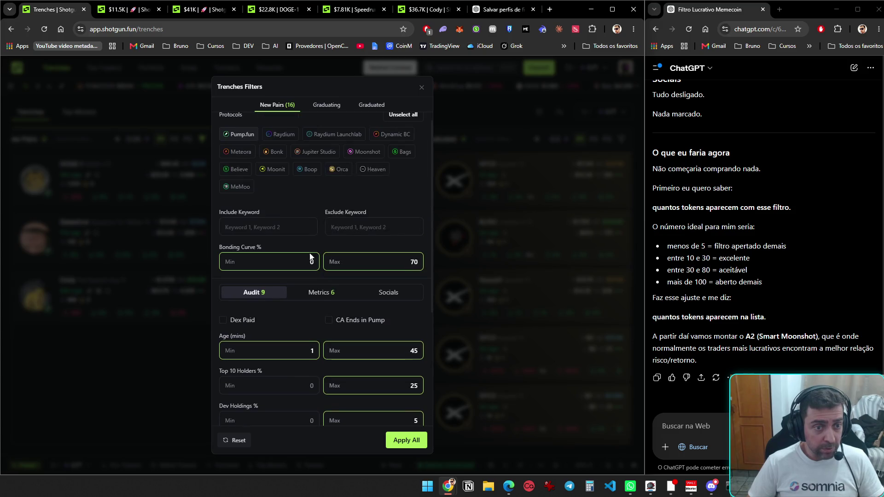
click(314, 297)
scroll(390, 303, down, 3)
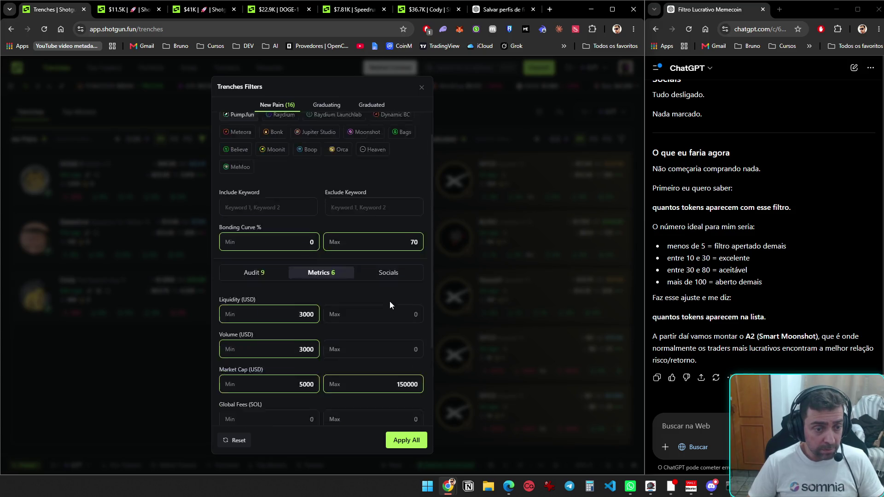
scroll(389, 309, up, 3)
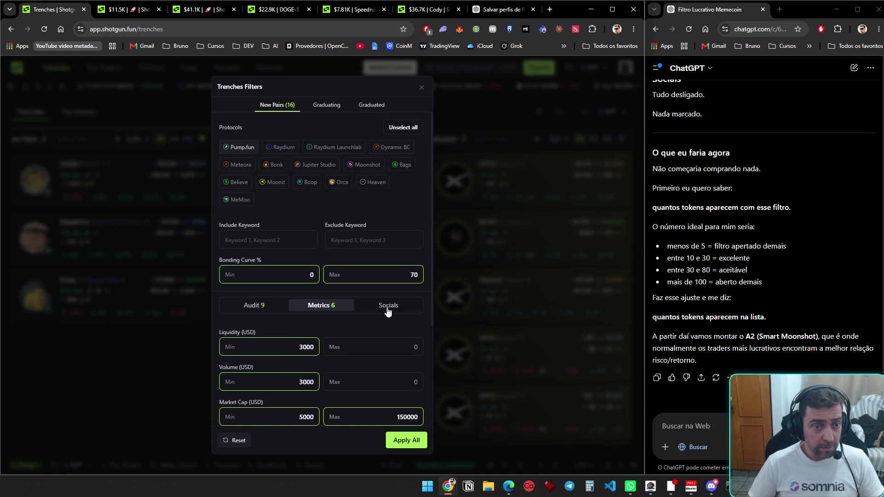
click(271, 308)
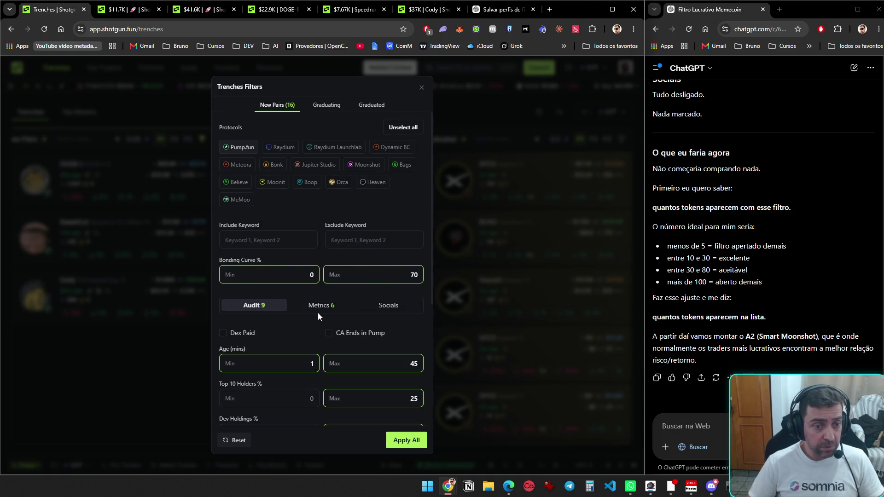
scroll(318, 314, down, 1)
scroll(314, 295, down, 3)
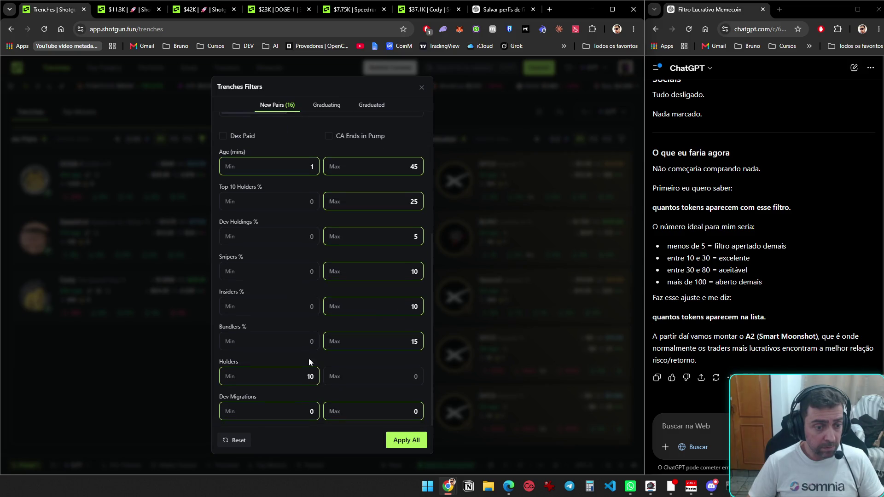
scroll(309, 392, up, 4)
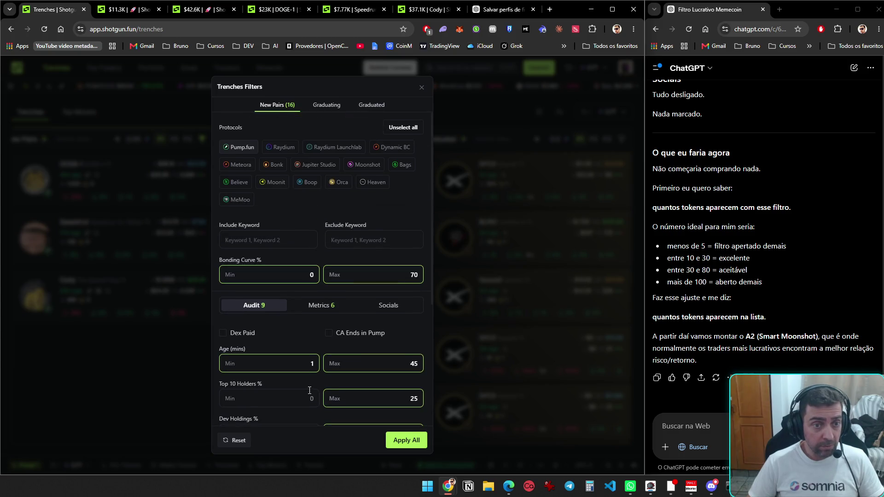
- Glance at the social-link options, revisit the metrics and audit limits, and close Filters unchanged
click(382, 307)
click(318, 306)
scroll(317, 307, down, 1)
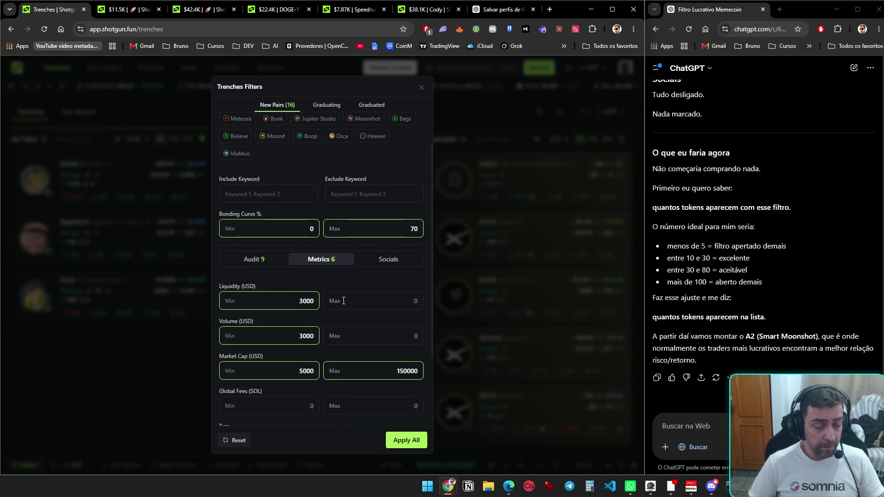
scroll(346, 295, down, 2)
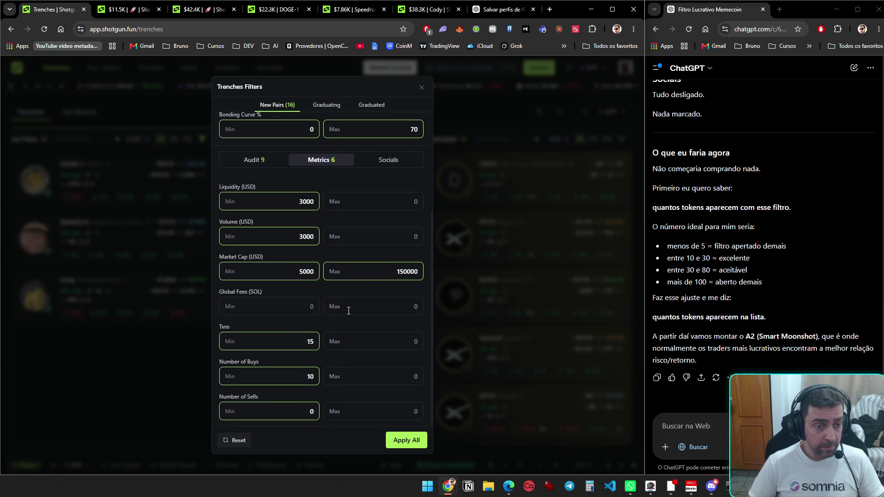
scroll(349, 311, up, 3)
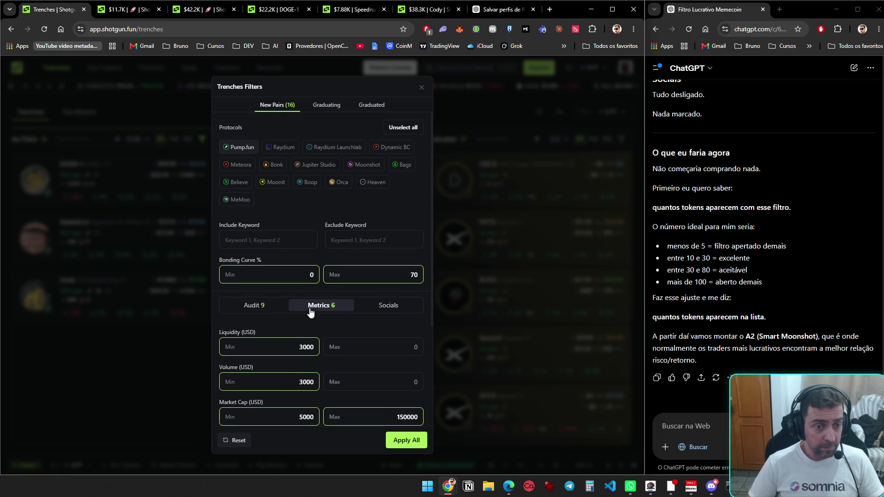
click(276, 307)
scroll(347, 315, down, 2)
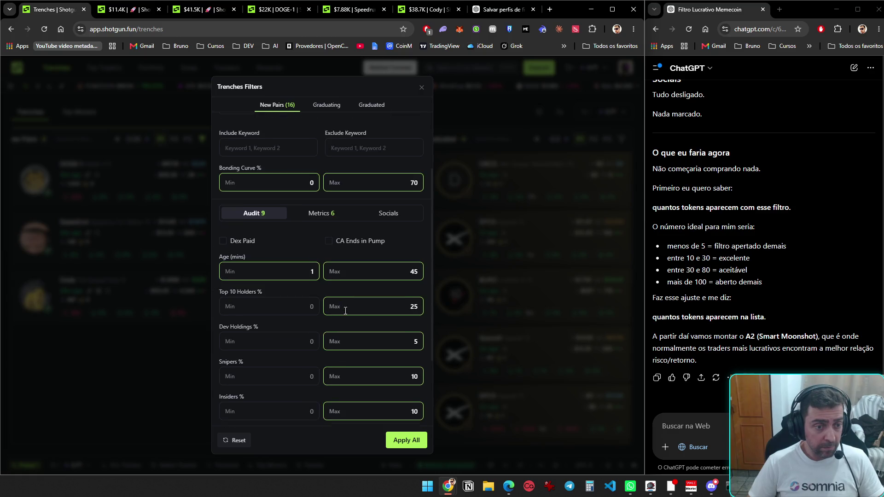
scroll(345, 311, down, 2)
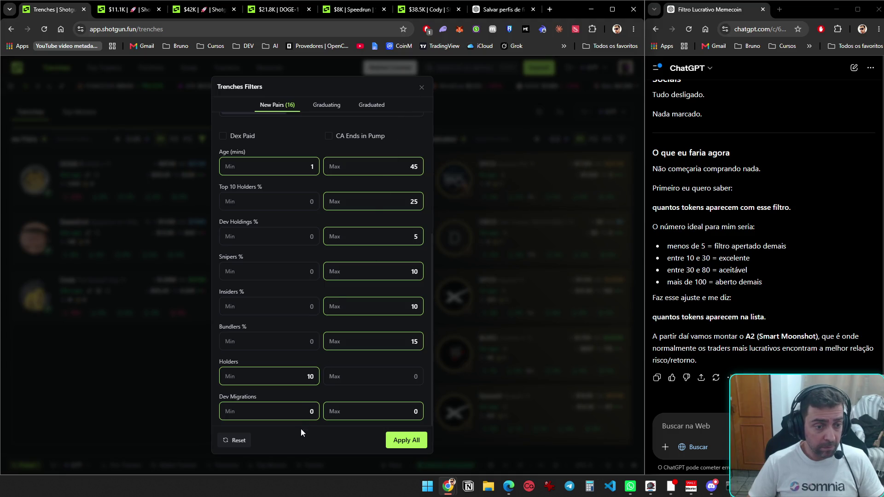
click(421, 88)
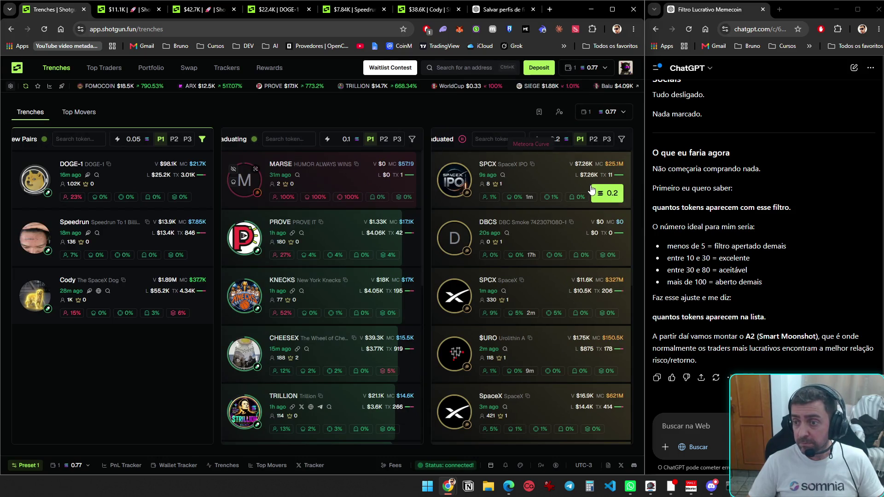
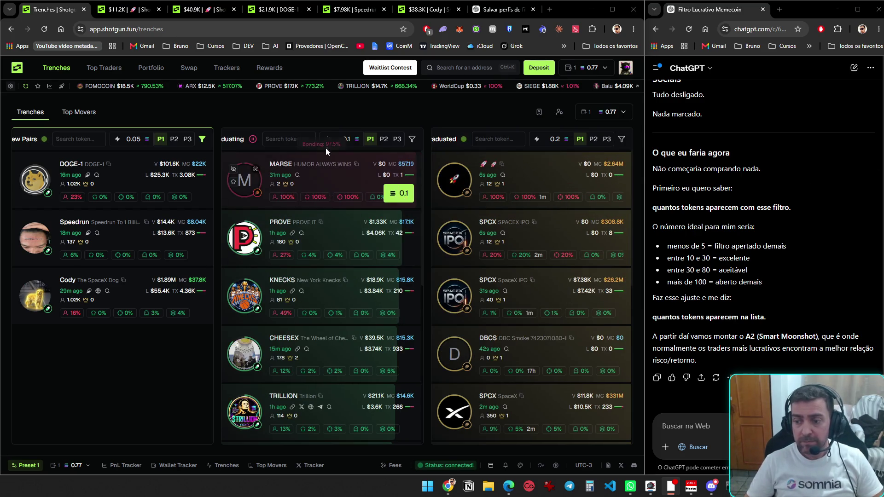
- Cycle through the DOGE-1, Speedrun and Cody token tabs, ending on the ChatGPT filter-profiles chat
key(ctrl+Tab)
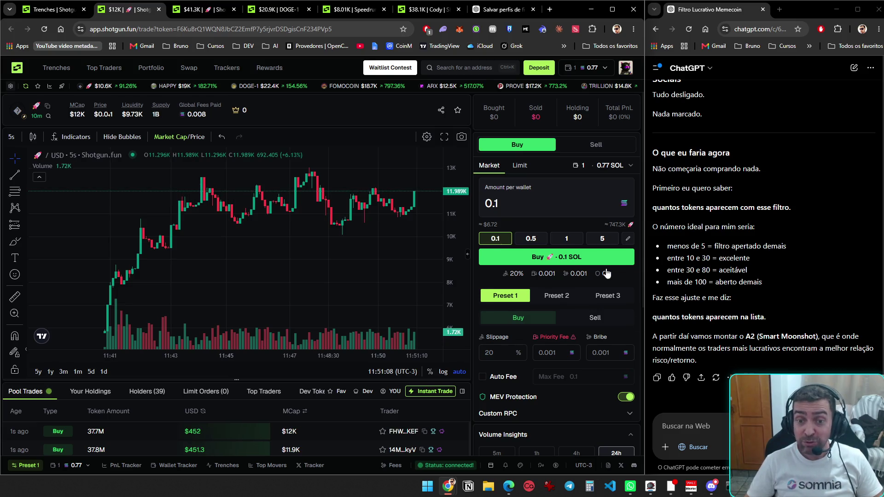
key(ctrl+Tab)
key(ctrl+Tab)
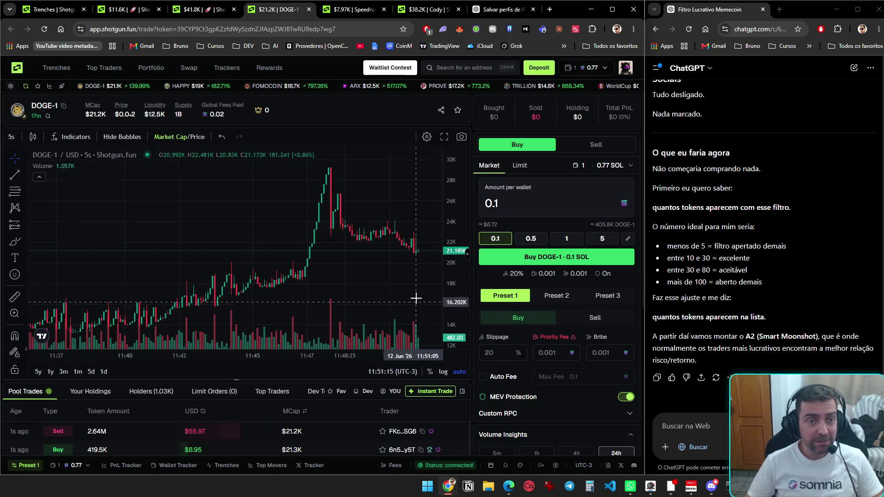
key(ctrl+Tab)
key(ctrl+Tab)
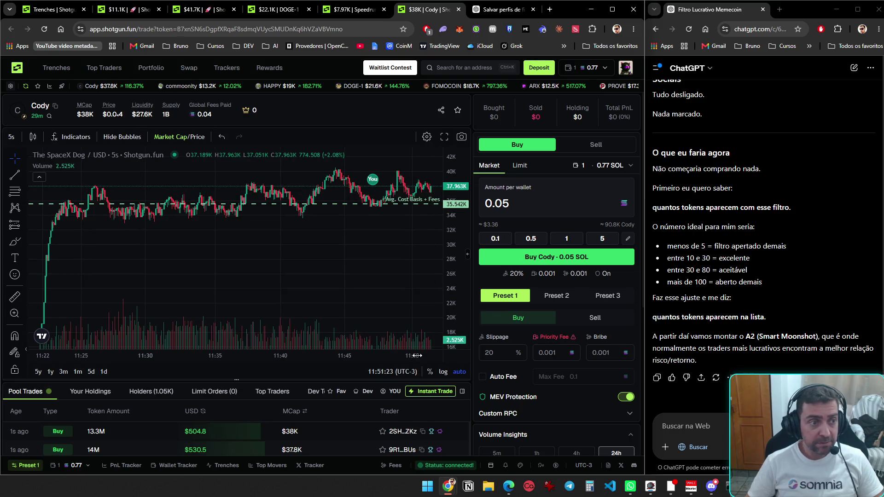
key(ctrl+Tab)
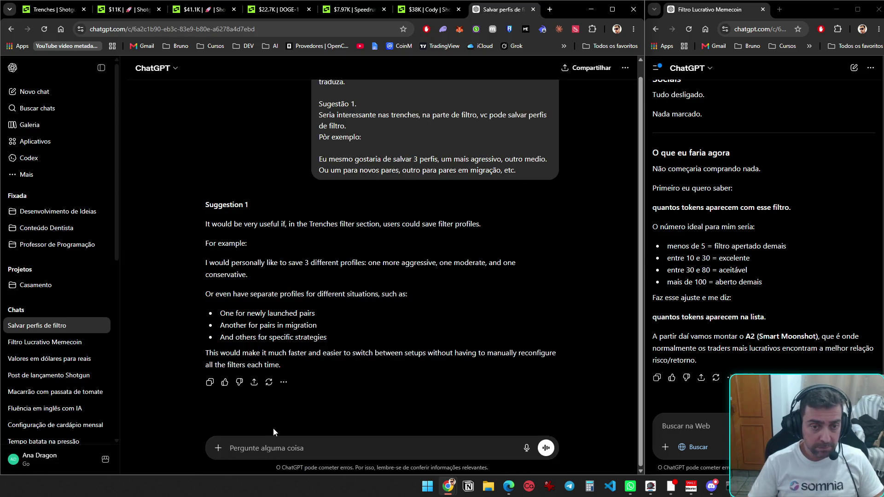
- Send ChatGPT 'Sugestão 2', proposing a filter that shows whether a token's liquidity was burned
text(Sugestão 2)
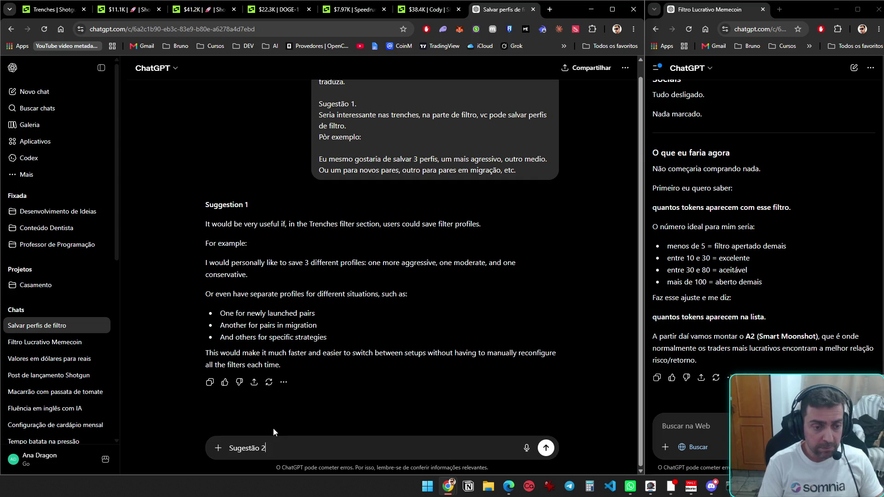
key(shift+Return)
key(shift+Return)
text(No fi)
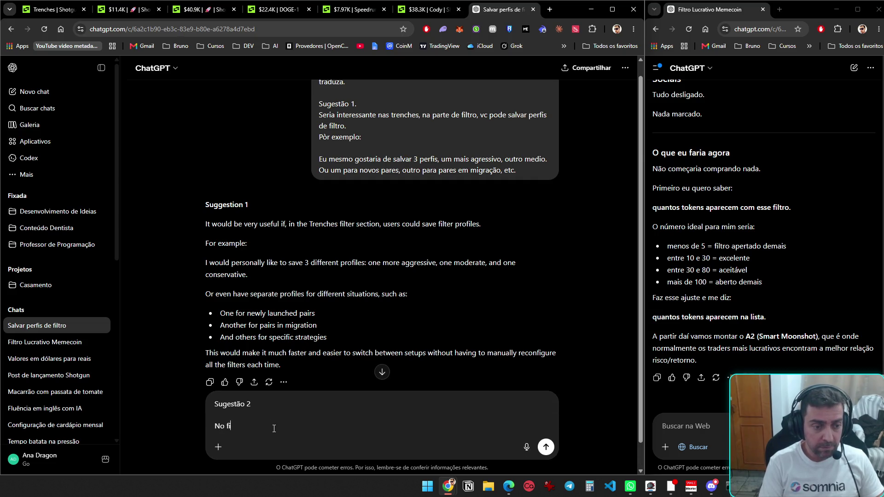
text(opç)
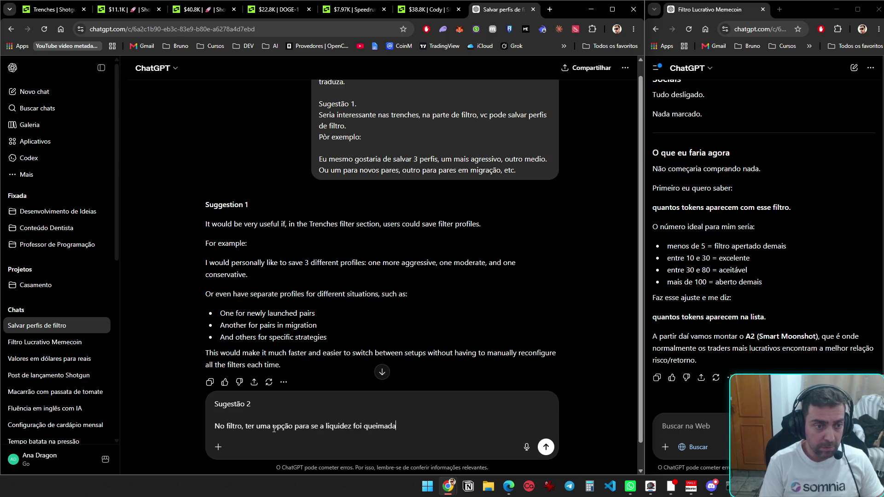
key(Return)
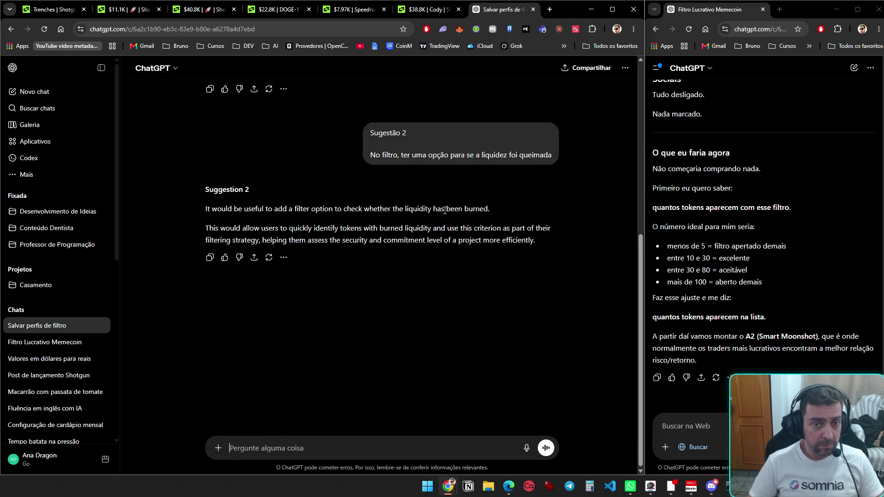
scroll(430, 241, up, 6)
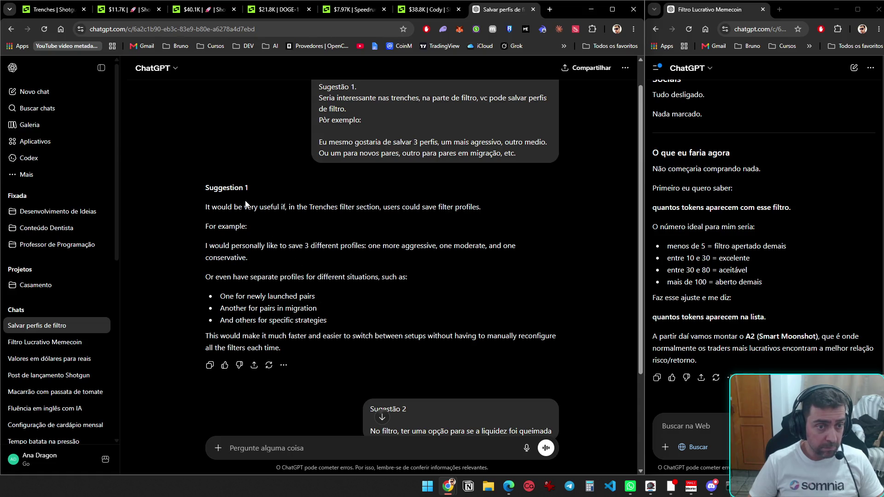
- Ask ChatGPT to join both suggestions with only light improvements, then return to the Trenches tab
scroll(319, 310, down, 3)
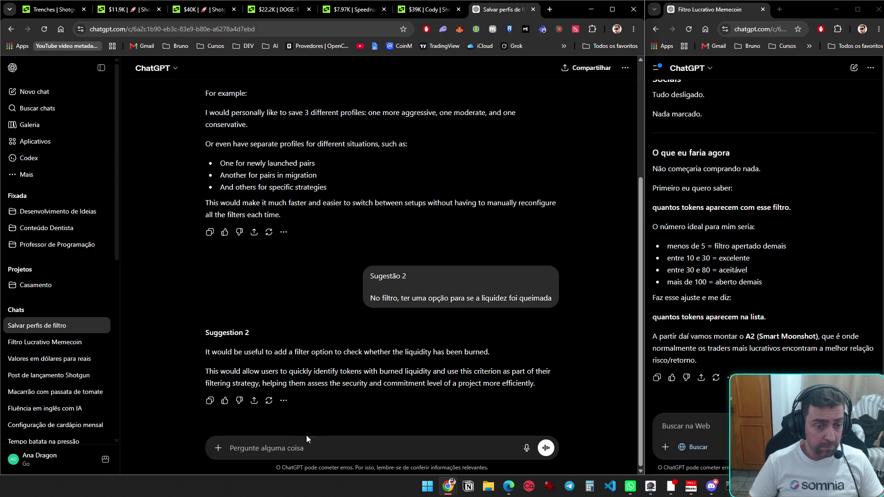
text(vc ta acr)
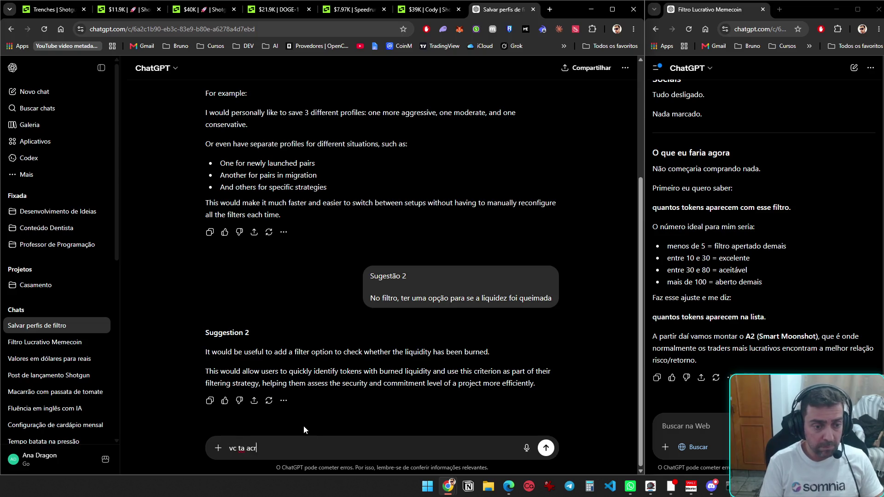
text(escentando muito tex)
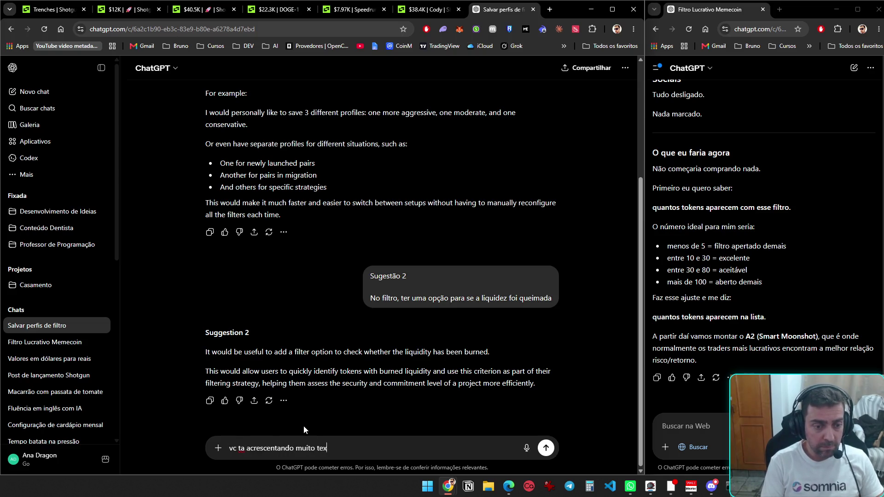
text(to no que pedi)
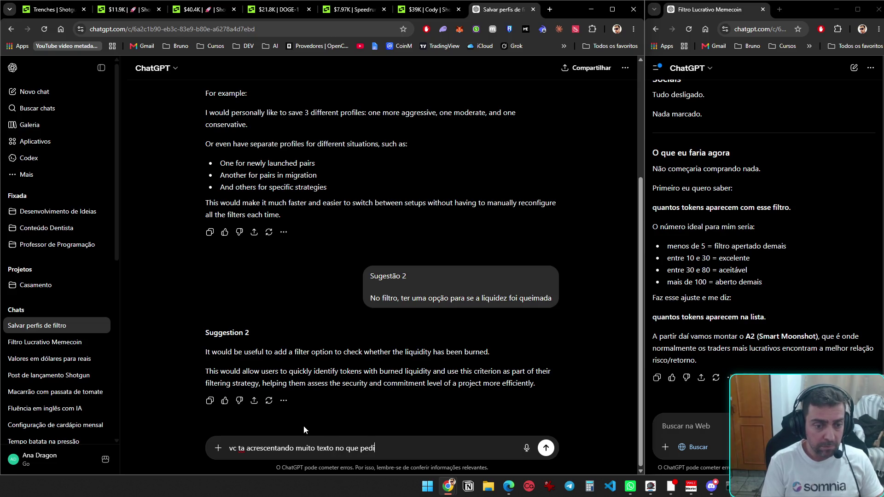
text(. )
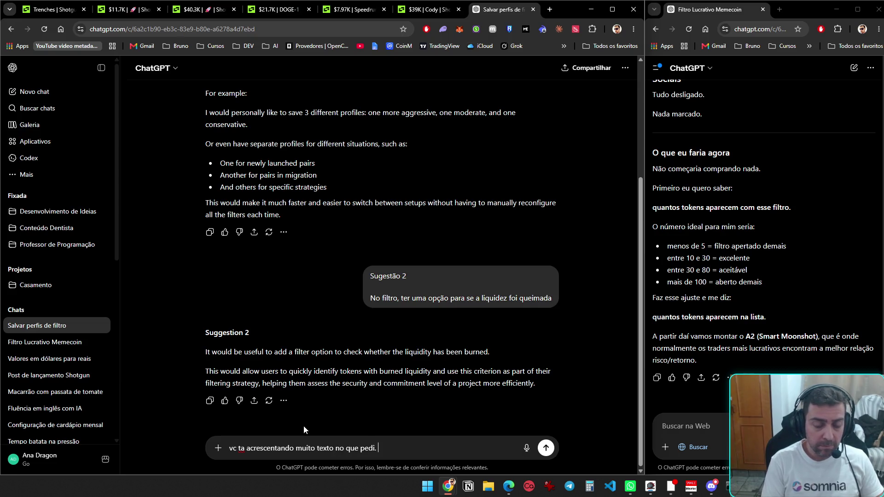
text(Junte as duas sugesto)
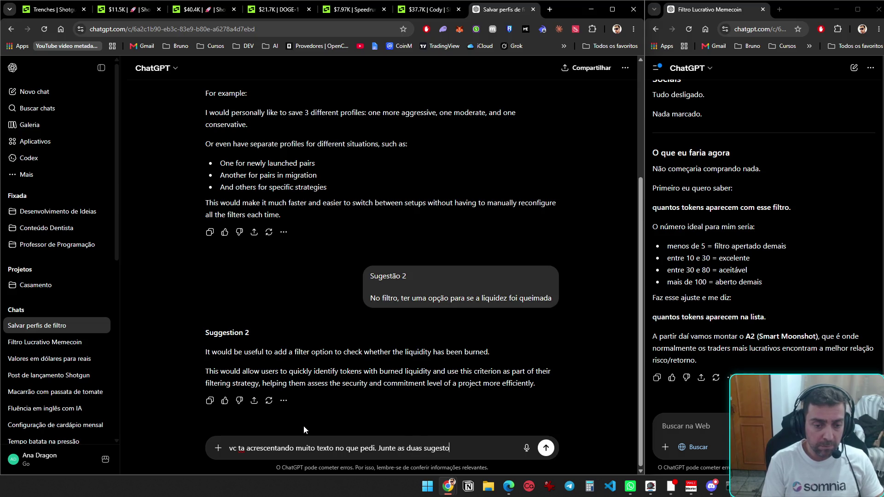
text(acrescimos exagera)
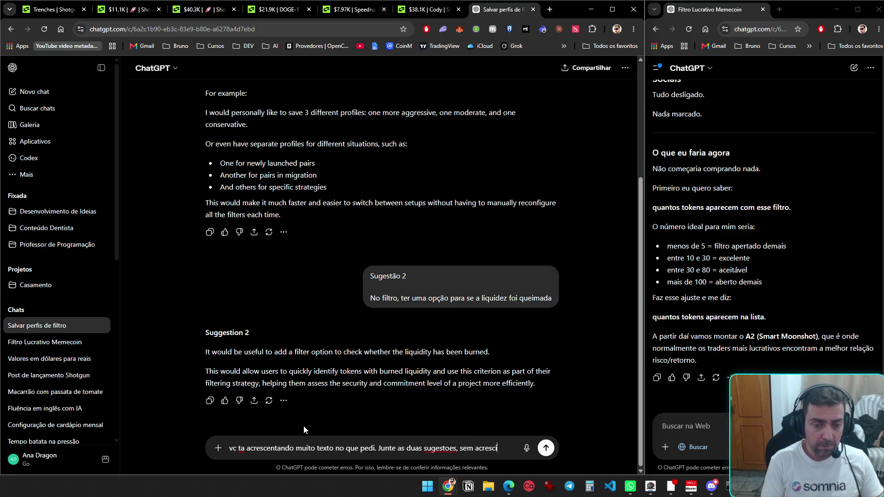
text(dos, apenas melhore levemente)
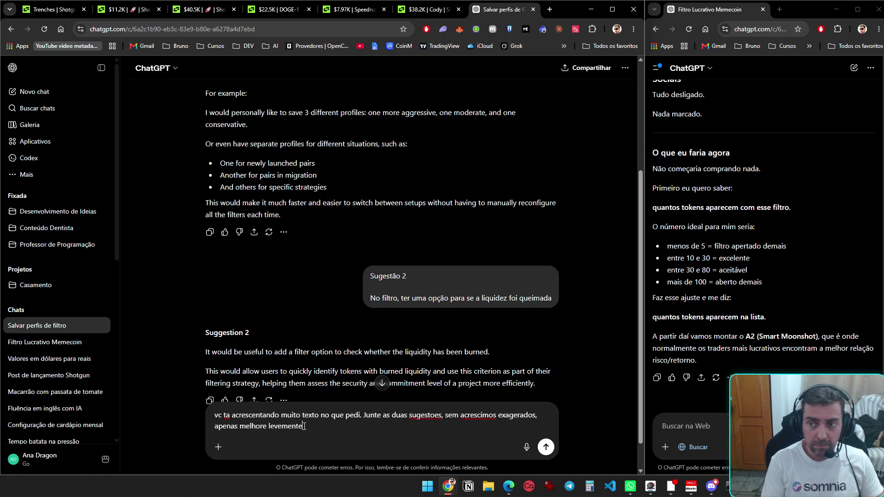
key(Return)
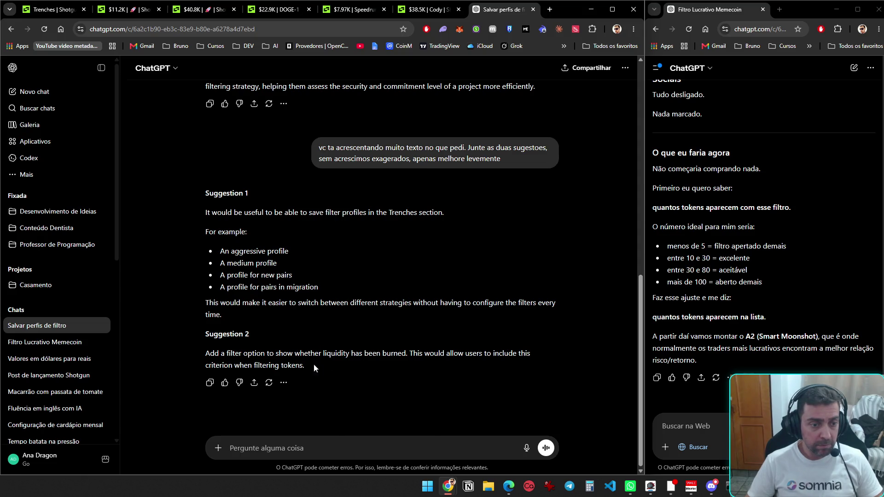
key(ctrl+Tab)
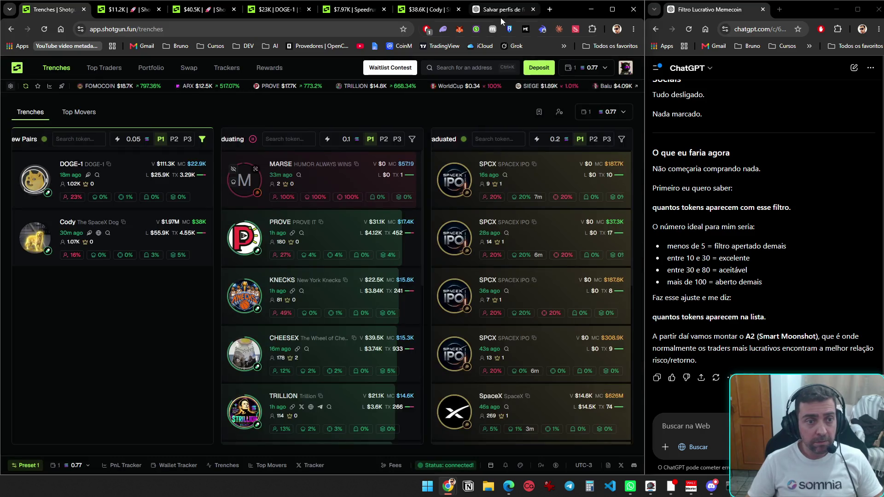
- Go through the token tabs, then reload and close the Speedrun trade page
key(ctrl+Tab)
key(ctrl+Tab)
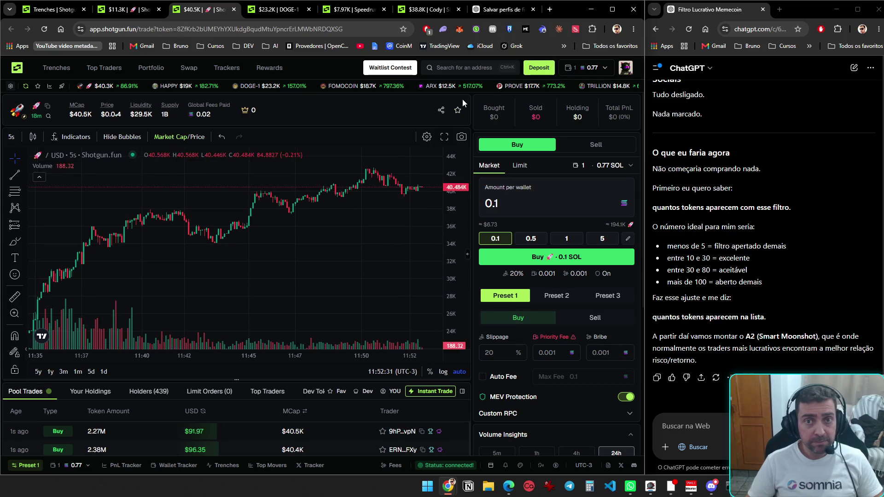
key(ctrl+Tab)
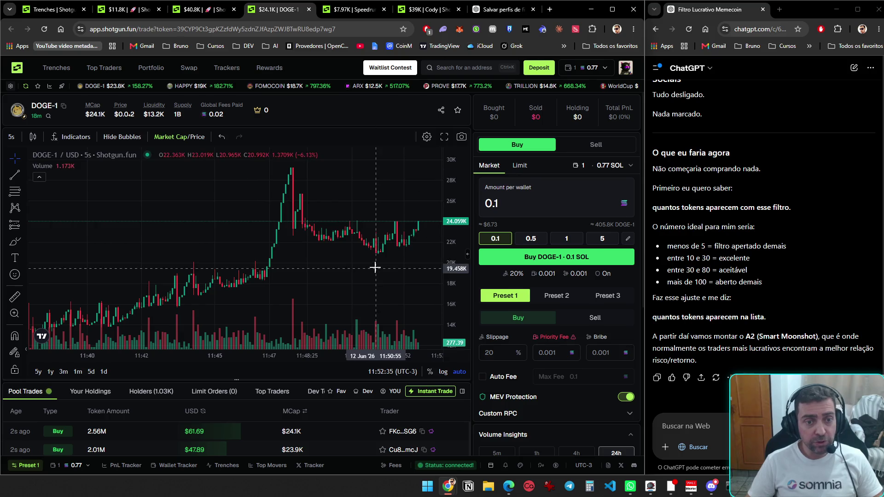
key(ctrl+Tab)
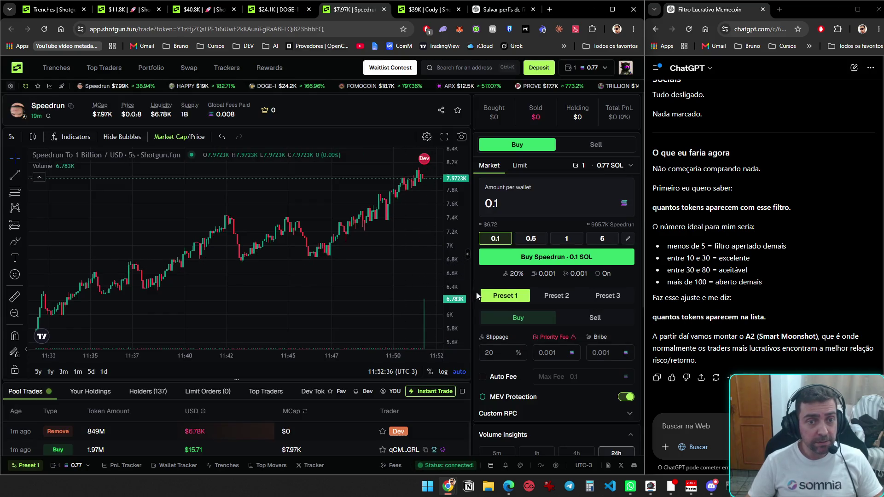
key(F5)
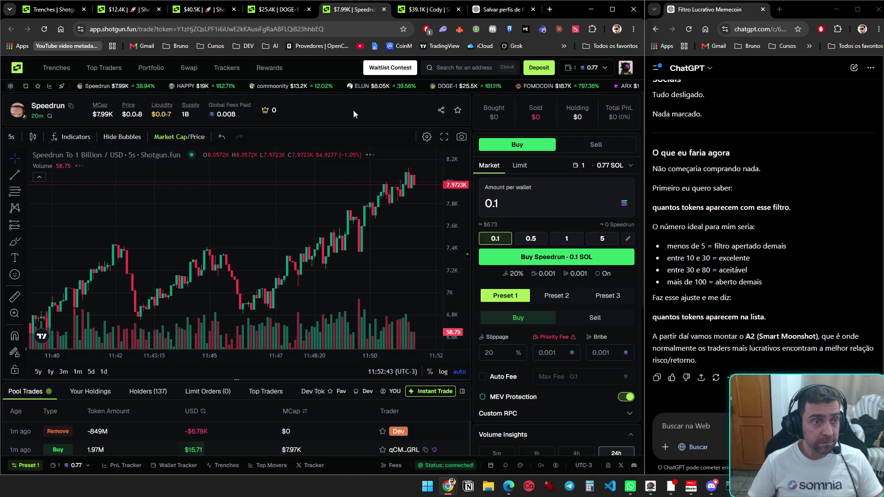
key(ctrl+w)
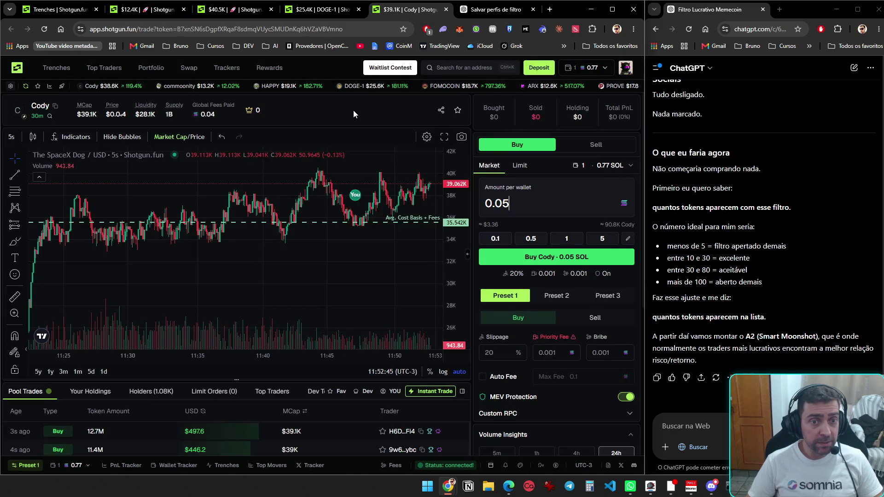
- Filter Cody's Pool Trades to YOU, showing the single $6.73 buy, then return to Trenches
scroll(368, 139, down, 2)
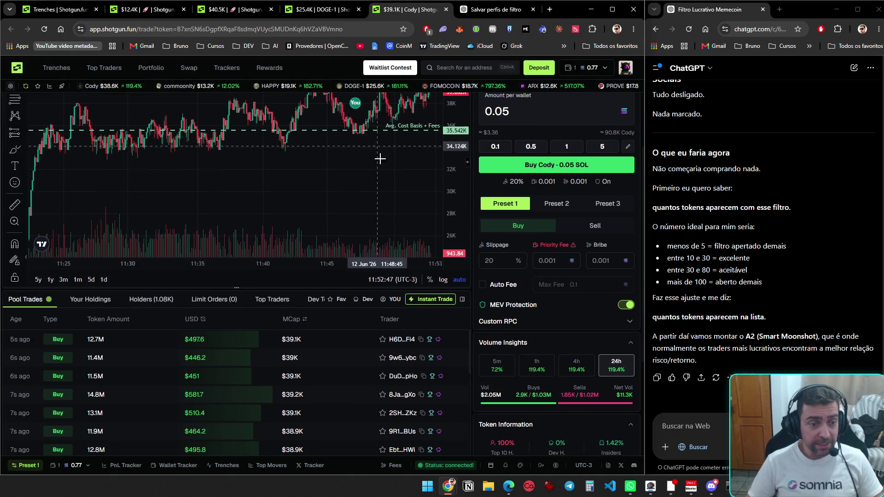
click(393, 301)
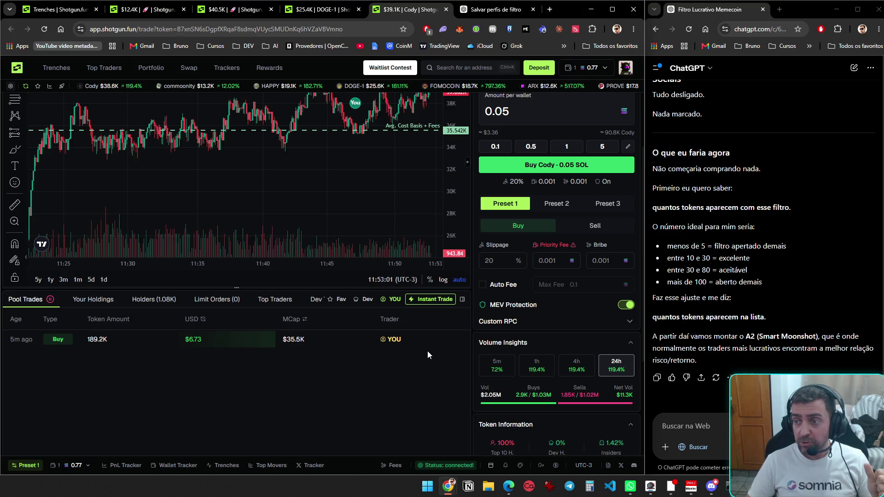
scroll(386, 384, up, 2)
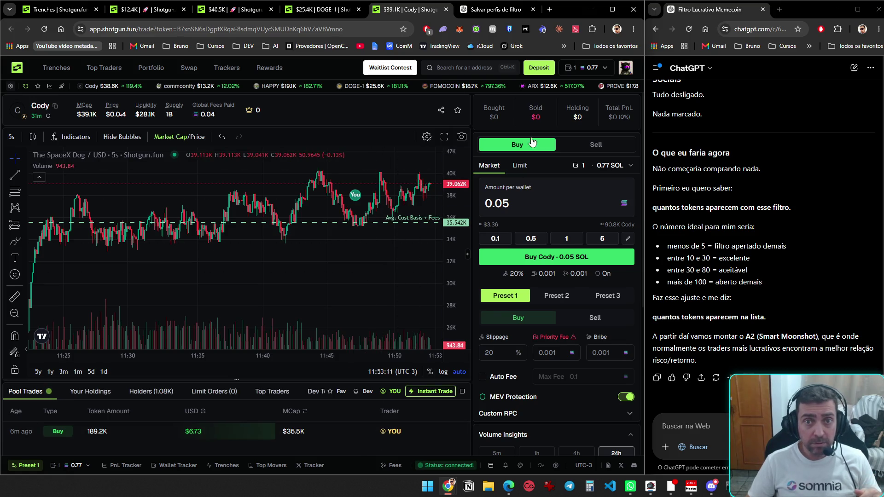
click(55, 10)
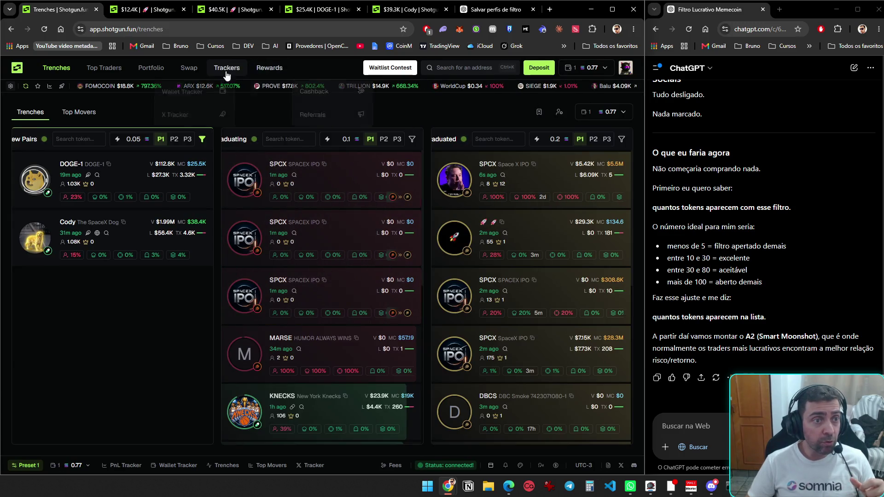
- Glance at the Top Movers and New Pairs lists, then open the Top Traders table
click(88, 113)
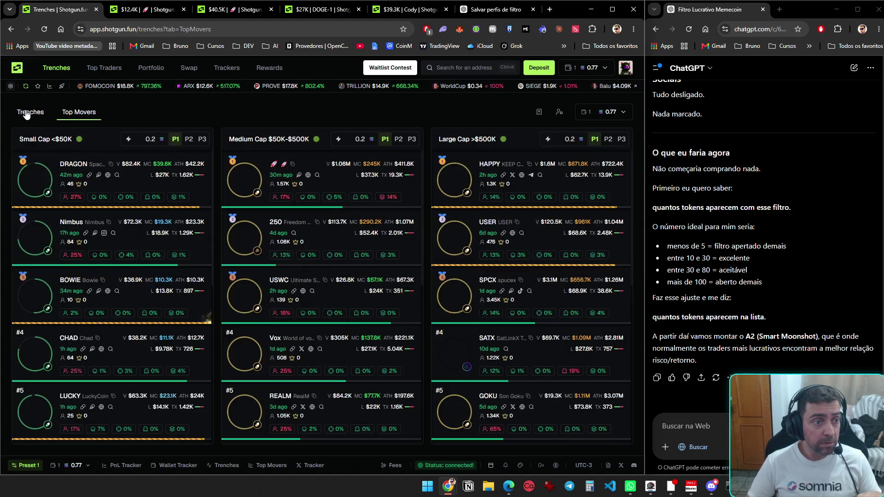
click(27, 113)
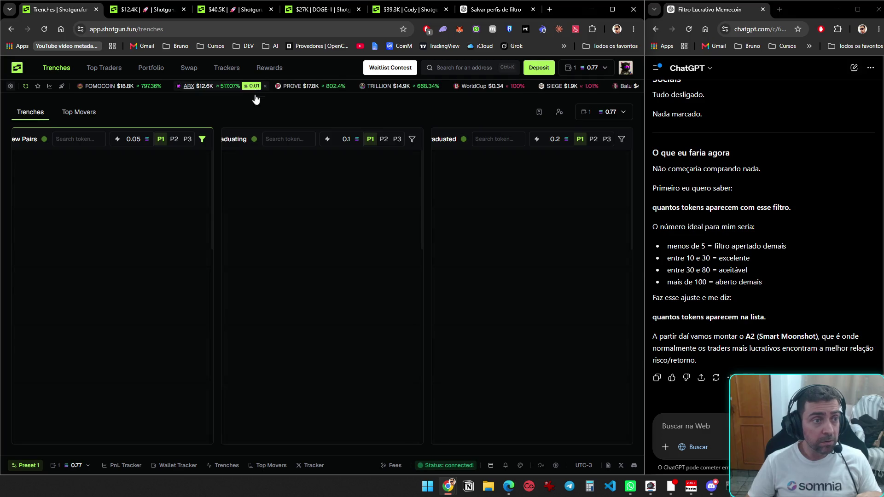
click(114, 69)
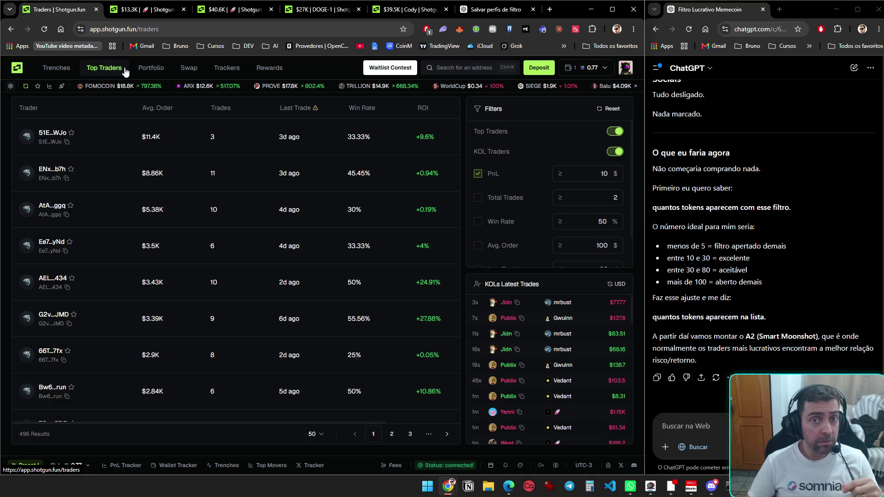
- Browse the Portfolio, Swap and Wallet Tracker pages, ending on the Rewards cashback overview
click(149, 70)
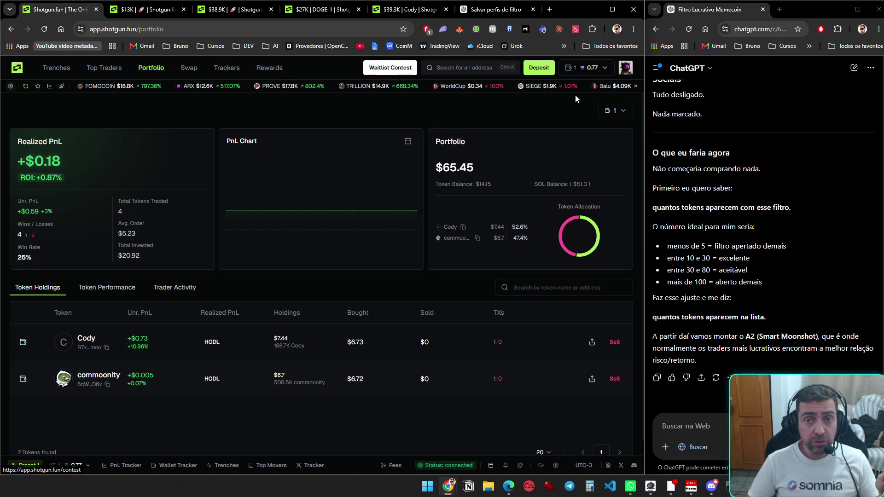
click(189, 69)
mouse_move(232, 74)
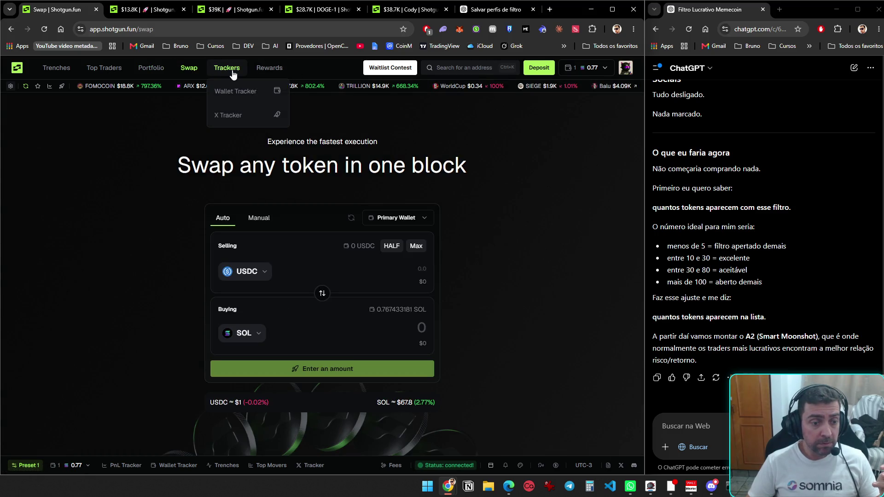
click(233, 73)
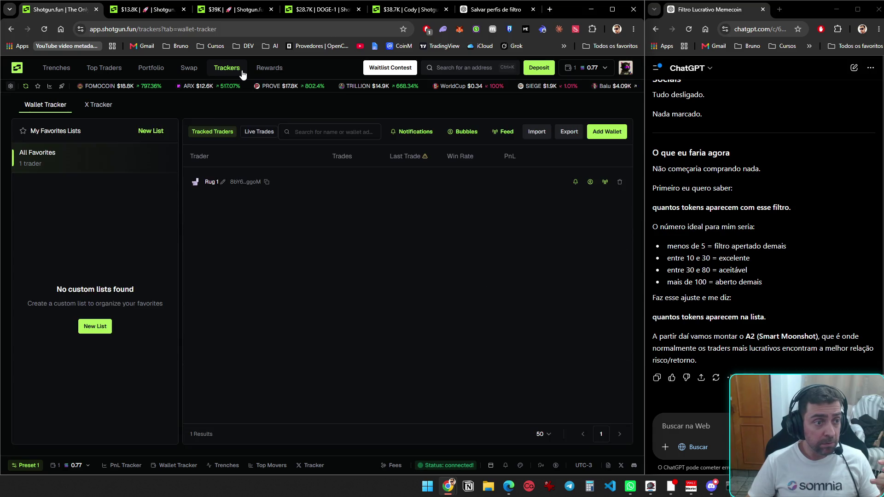
click(276, 75)
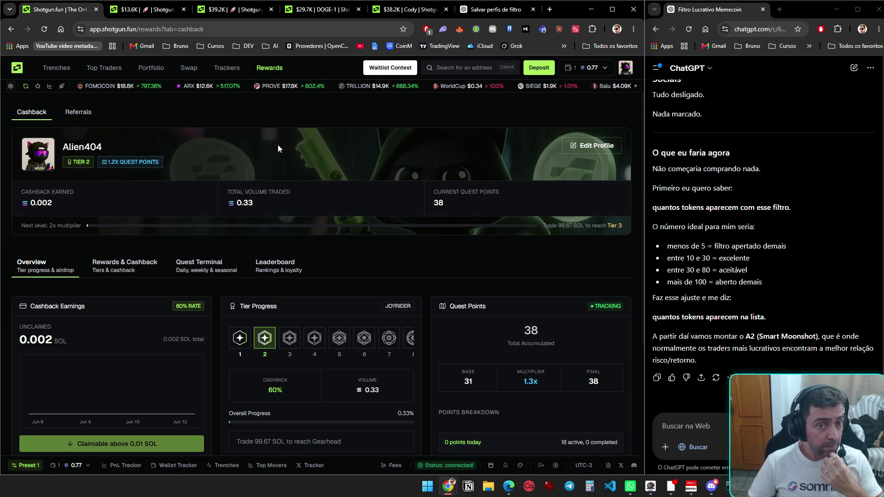
- Switch Rewards to the Referrals tab and scroll through referral levels and earnings stats
scroll(278, 149, down, 3)
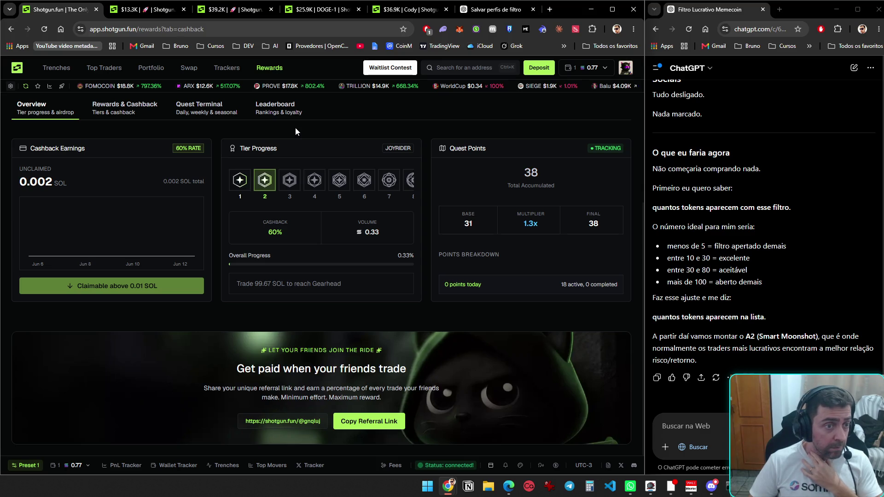
scroll(322, 130, up, 3)
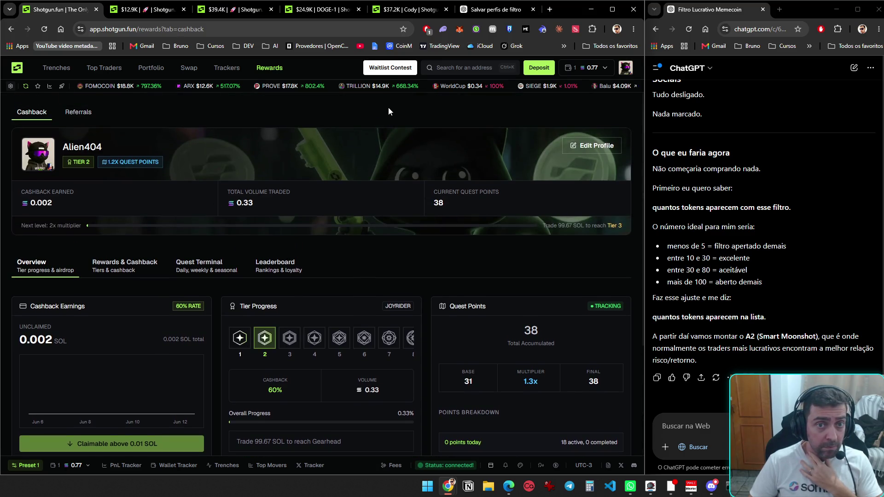
click(87, 117)
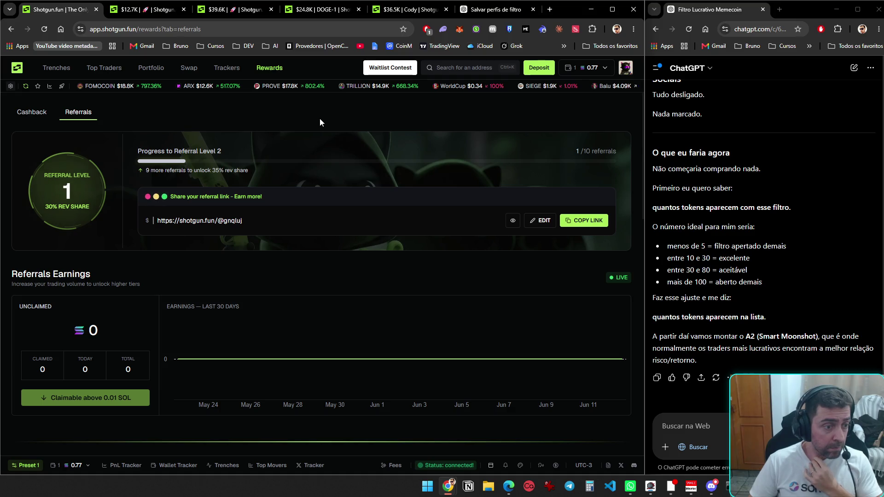
scroll(337, 139, down, 5)
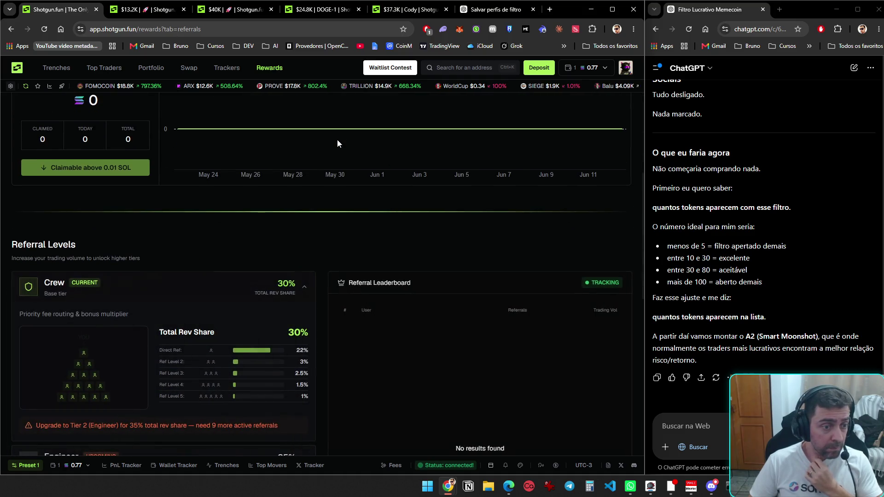
scroll(341, 147, down, 6)
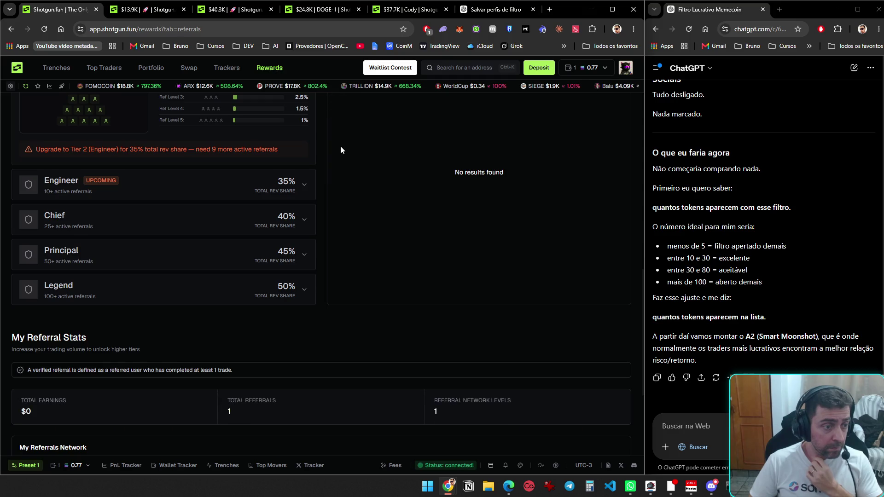
scroll(342, 152, down, 4)
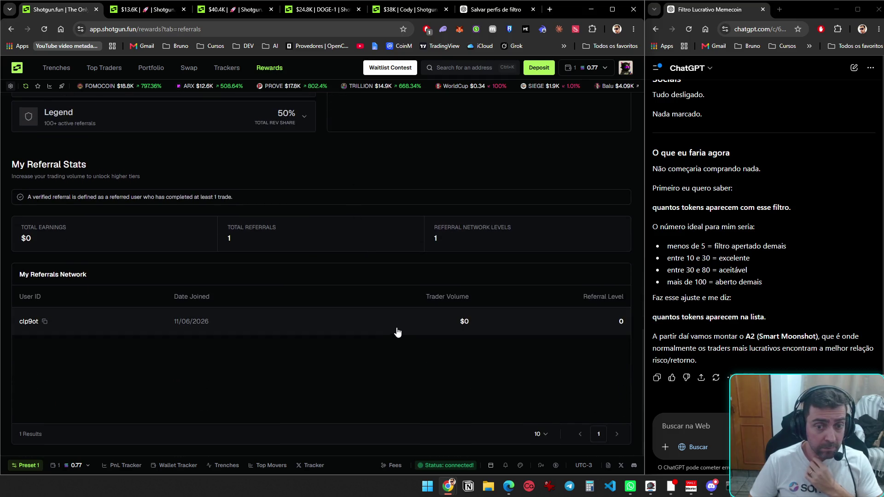
scroll(397, 332, up, 15)
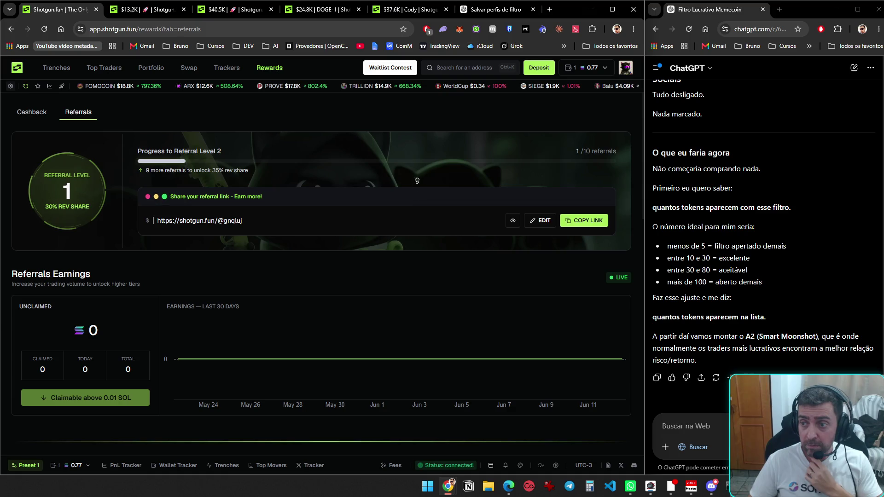
- Return to Trenches and look over the Customize dialog's Display and Layout options without changes
mouse_move(56, 68)
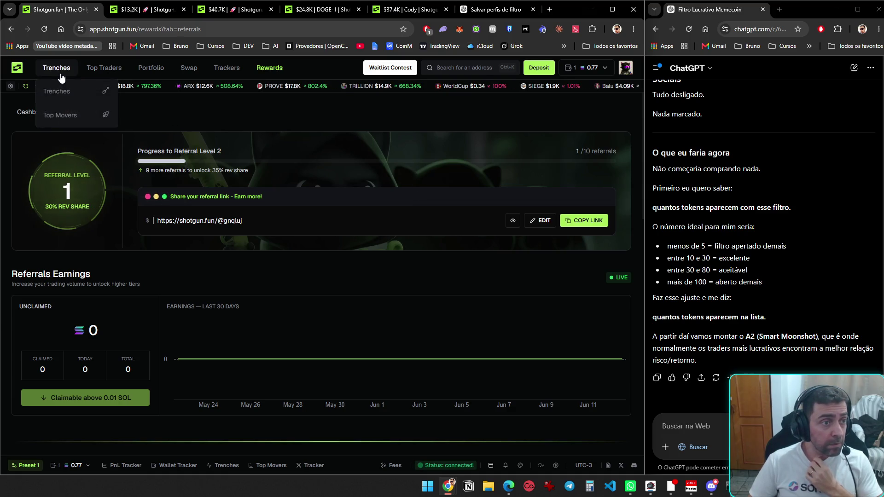
click(53, 89)
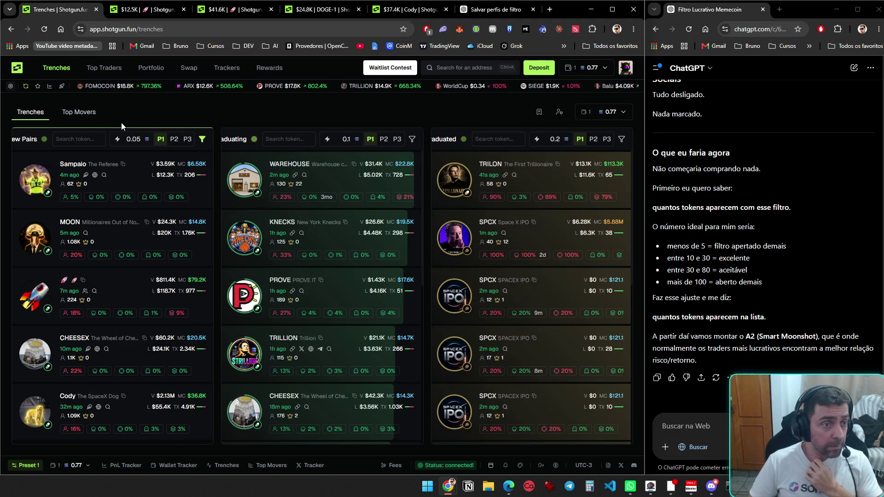
click(560, 113)
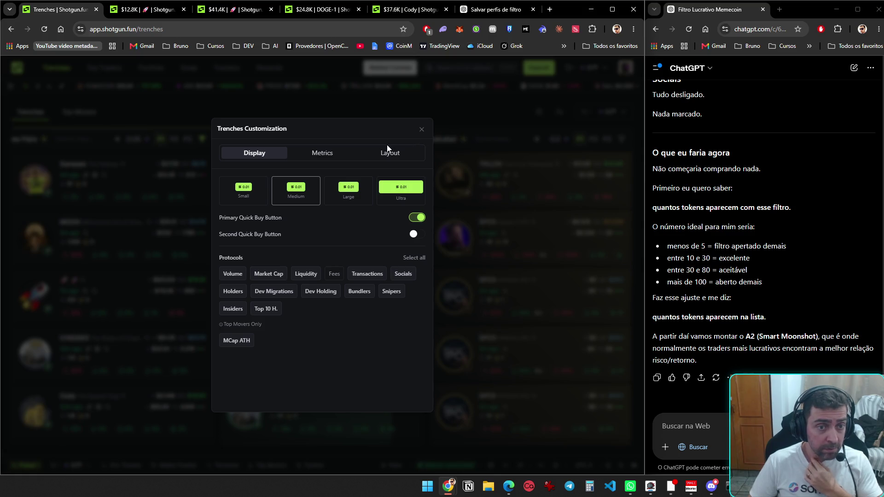
click(389, 156)
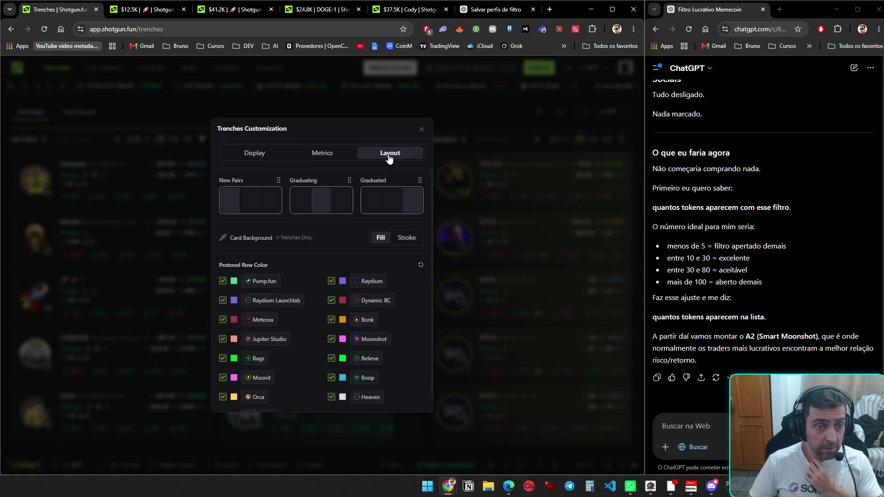
click(422, 130)
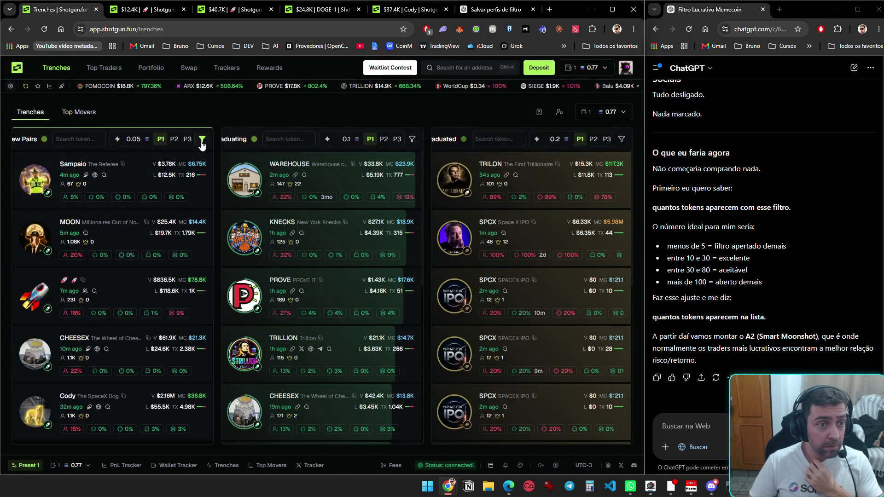
- Apply the New Pairs filters: bonding curve 0–70%, age 1–45 min, top-10 holders ≤25%
click(202, 141)
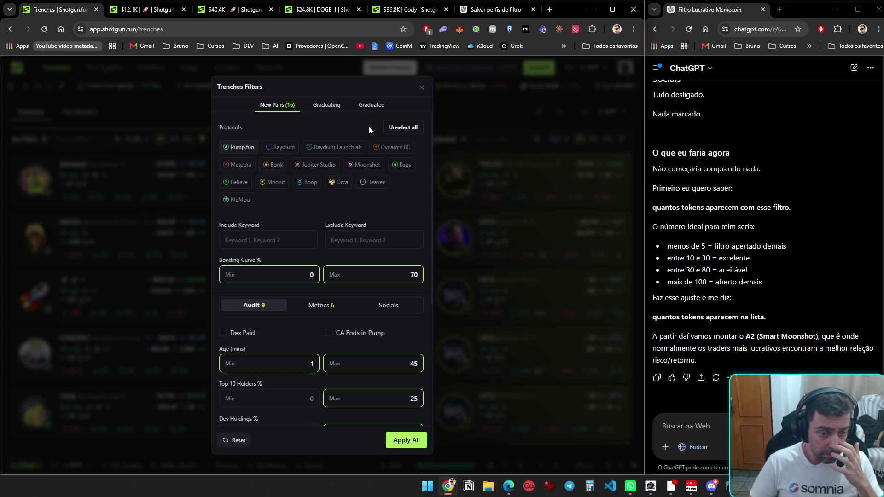
click(501, 112)
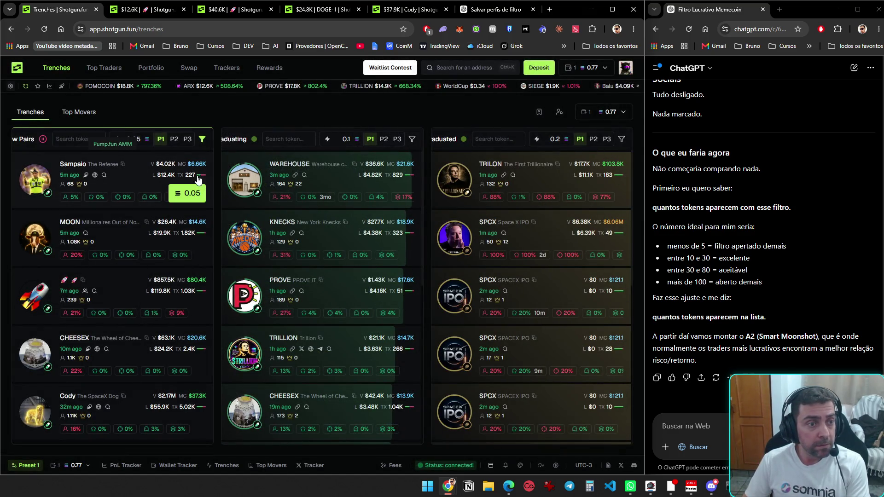
click(202, 139)
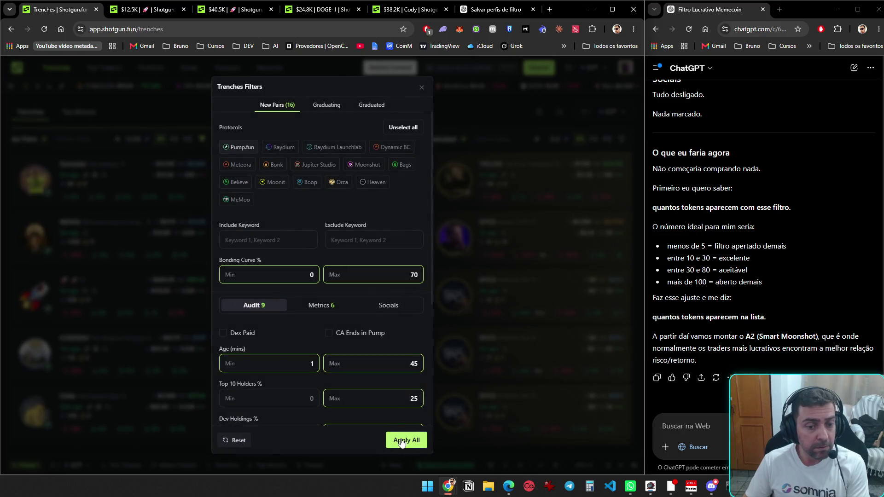
click(402, 442)
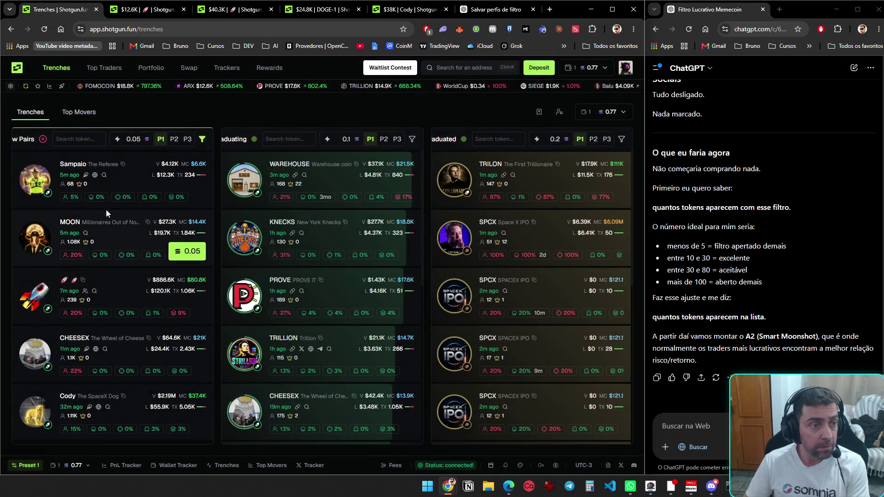
- Open Sampaio in a new tab and buy it with 0.05 SOL per wallet
middle_click(124, 181)
click(129, 11)
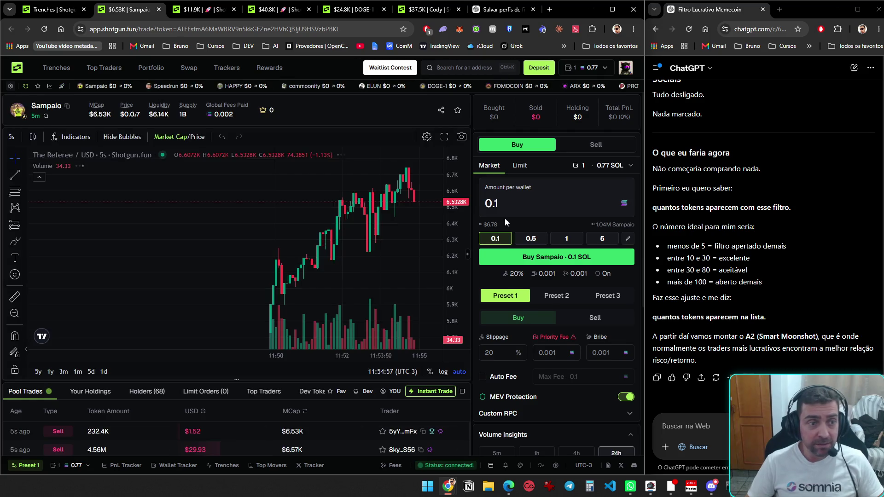
click(525, 203)
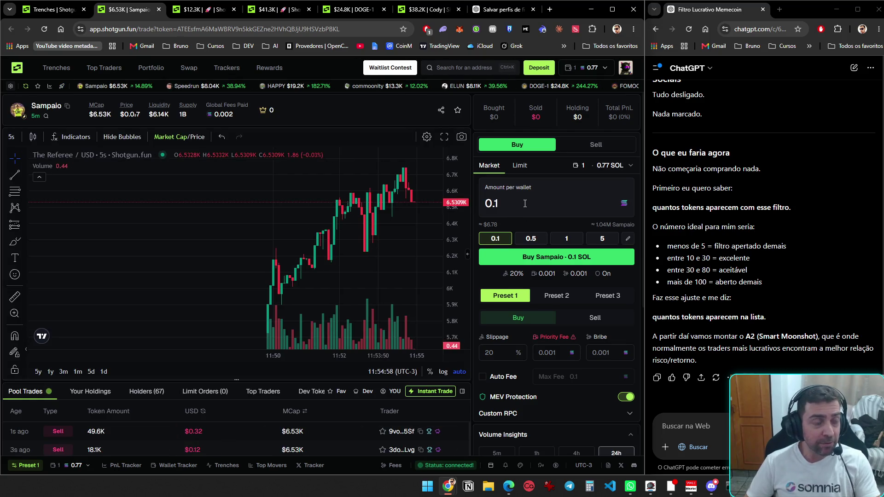
key(BackSpace)
text(05)
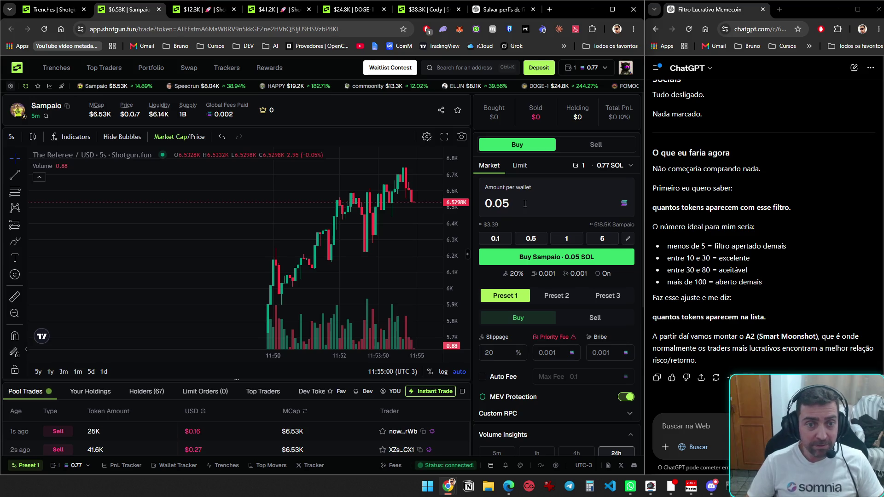
click(570, 261)
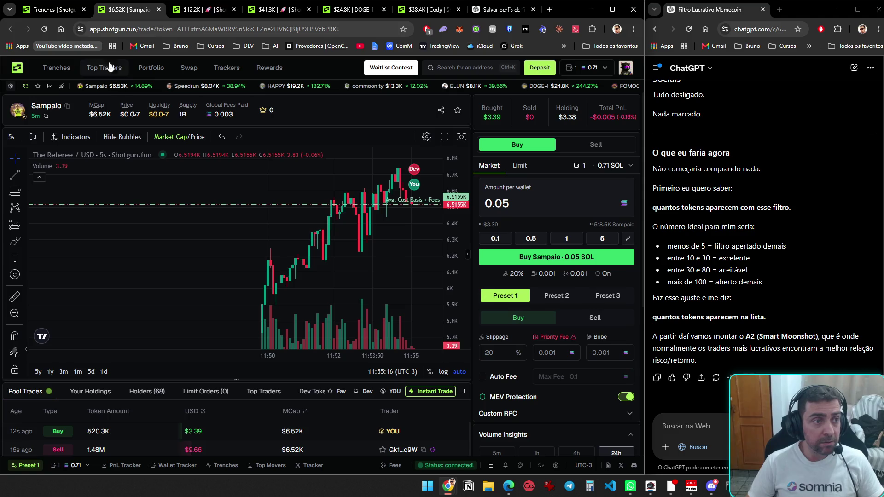
click(58, 10)
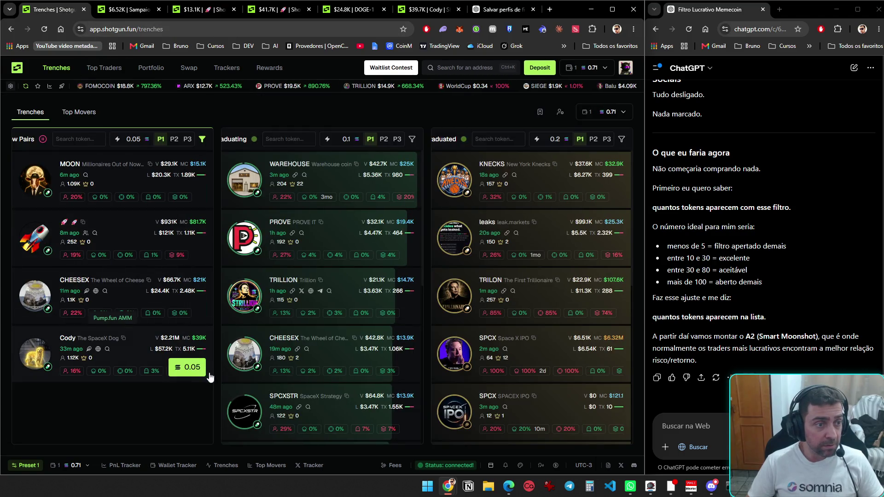
- Return to the Sampaio trade page and scroll through its chart and trades
click(139, 11)
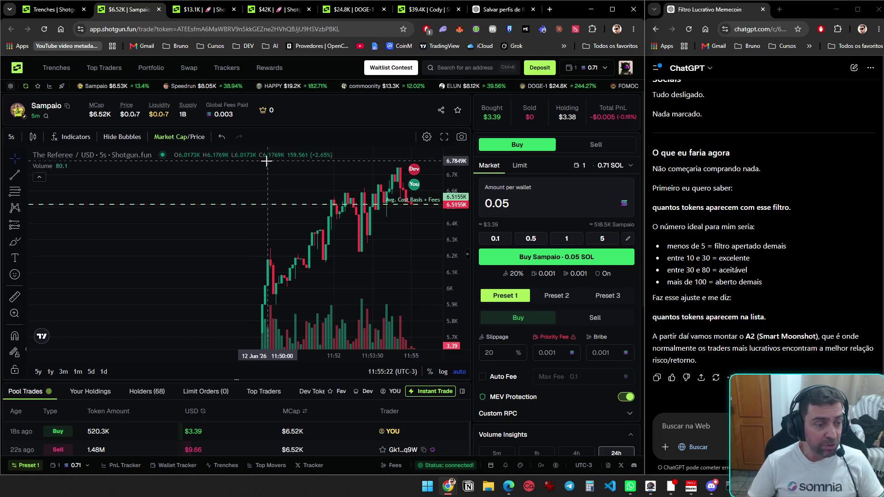
scroll(287, 183, down, 2)
scroll(332, 149, down, 3)
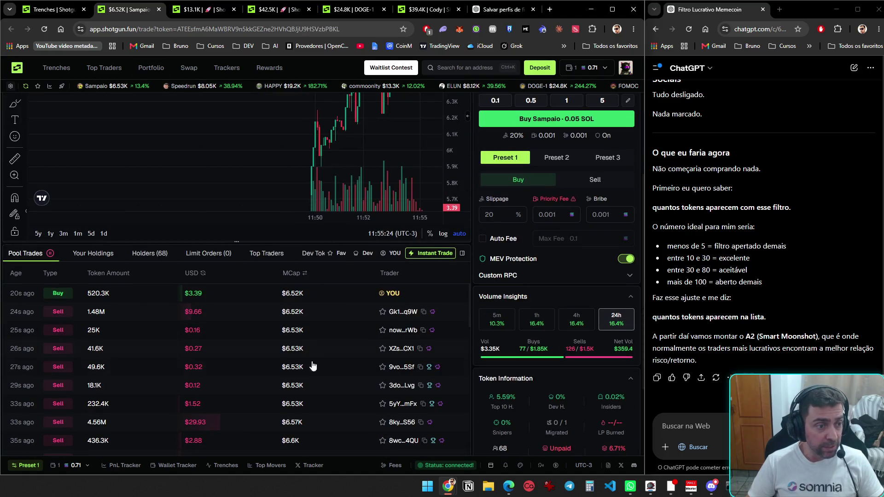
scroll(371, 363, up, 3)
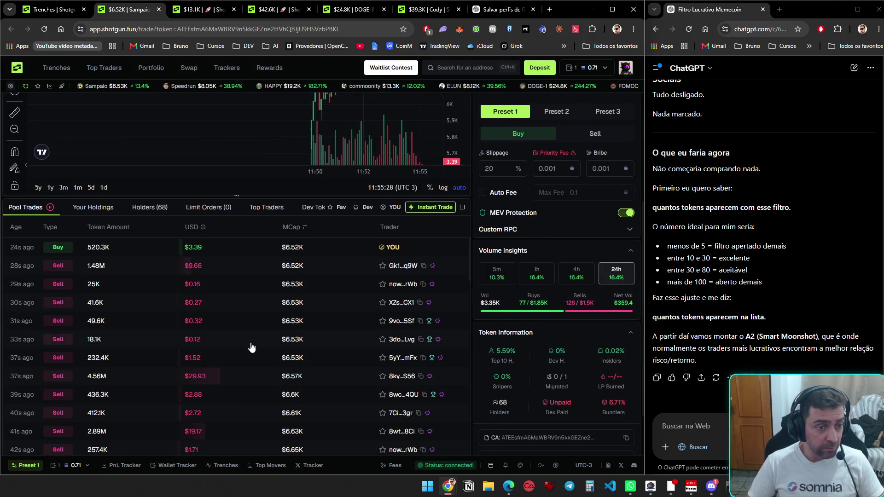
scroll(298, 376, up, 4)
scroll(299, 375, down, 8)
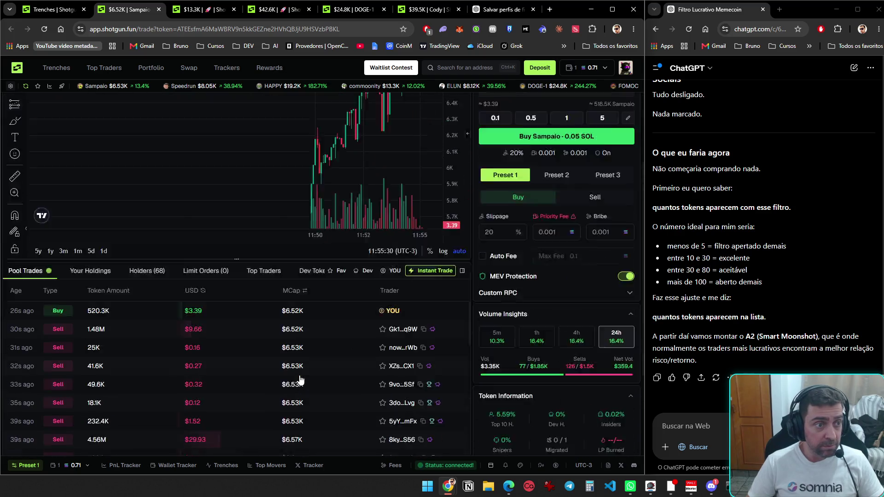
scroll(305, 386, down, 8)
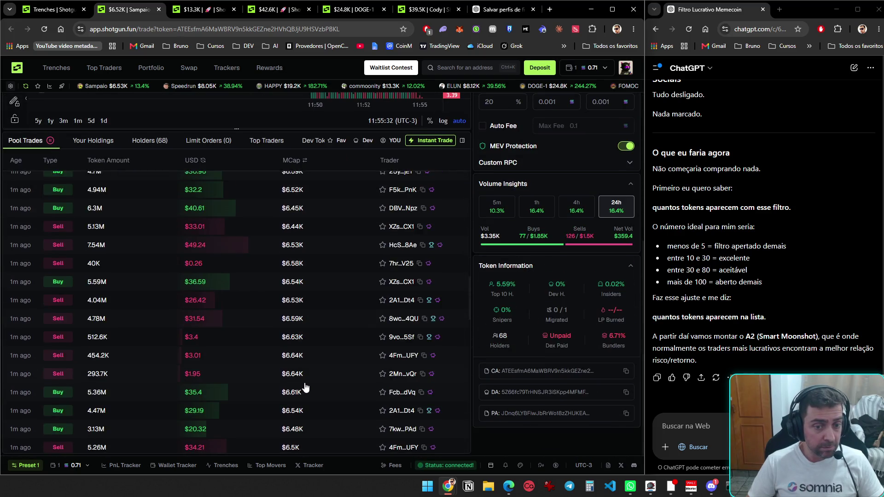
scroll(307, 388, up, 5)
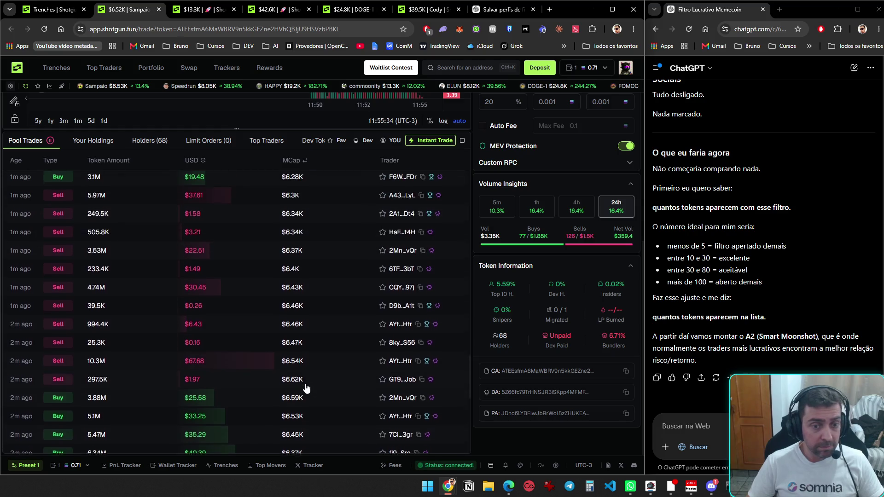
scroll(311, 385, up, 10)
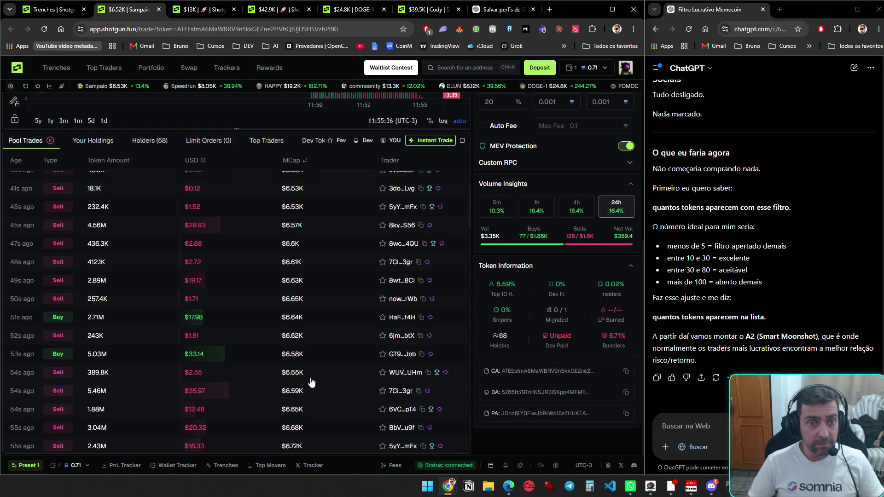
scroll(301, 404, down, 2)
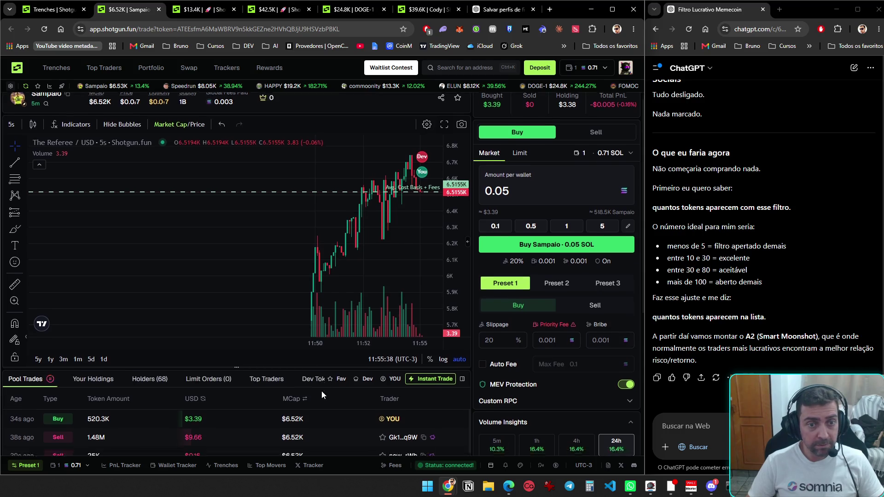
- Filter Pool Trades to the developer's trades, then your own, then back to all
click(367, 299)
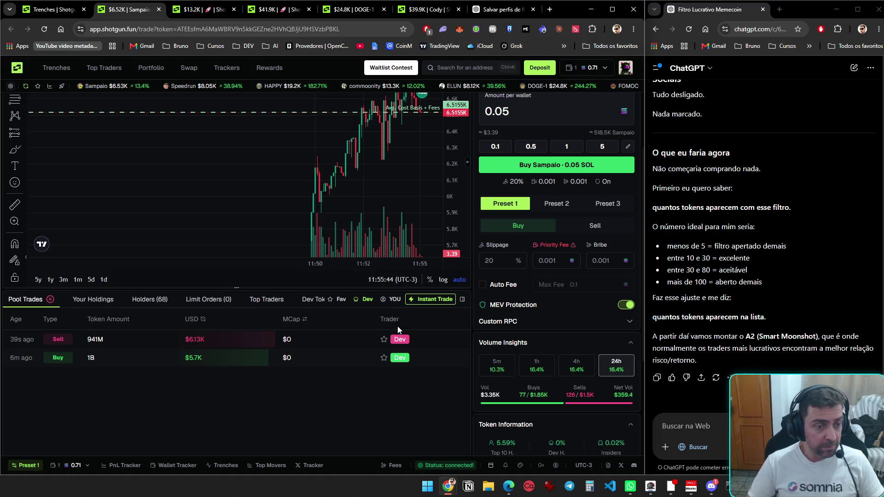
click(392, 299)
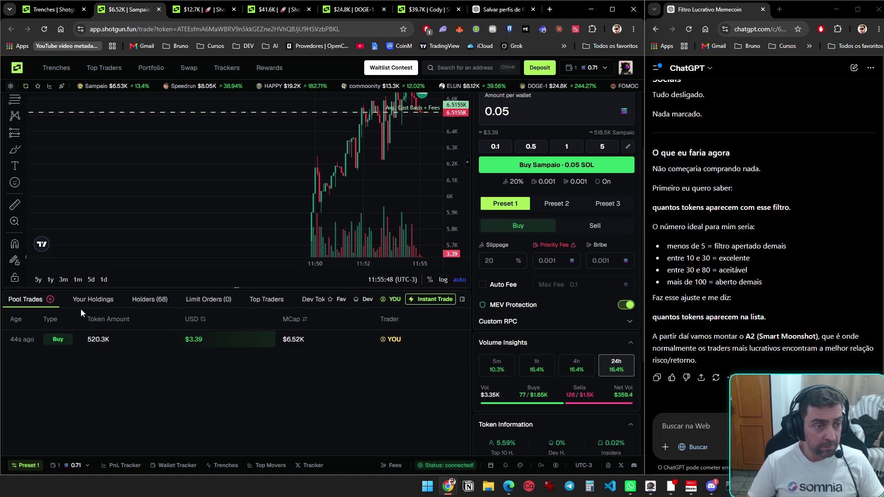
click(390, 299)
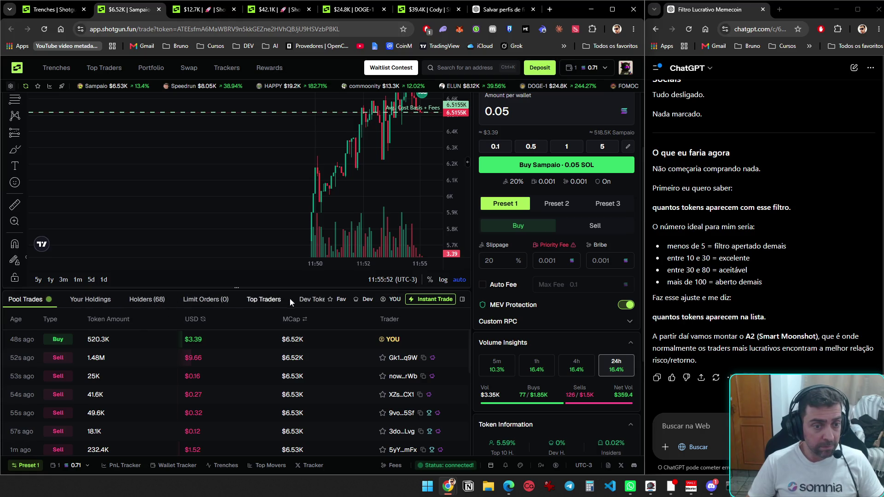
- Check the developer's tokens and your holdings (Cody, Sampaio, commoonity), then return to Trenches
click(302, 299)
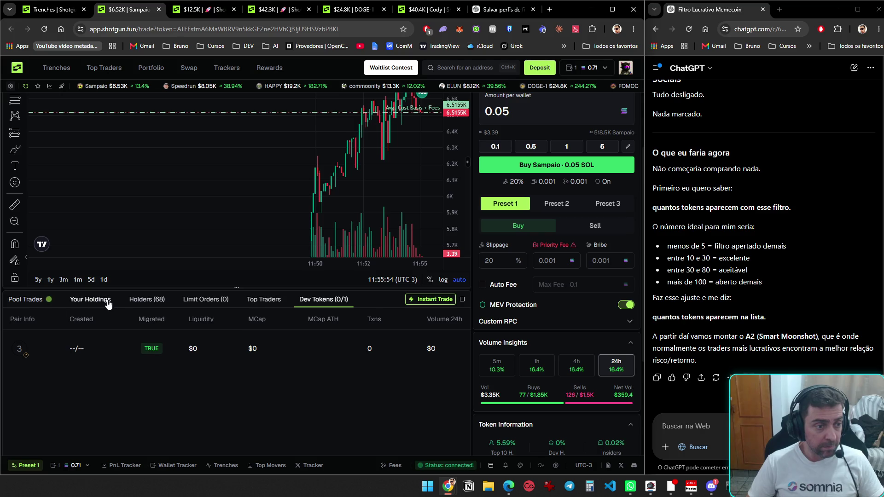
click(91, 300)
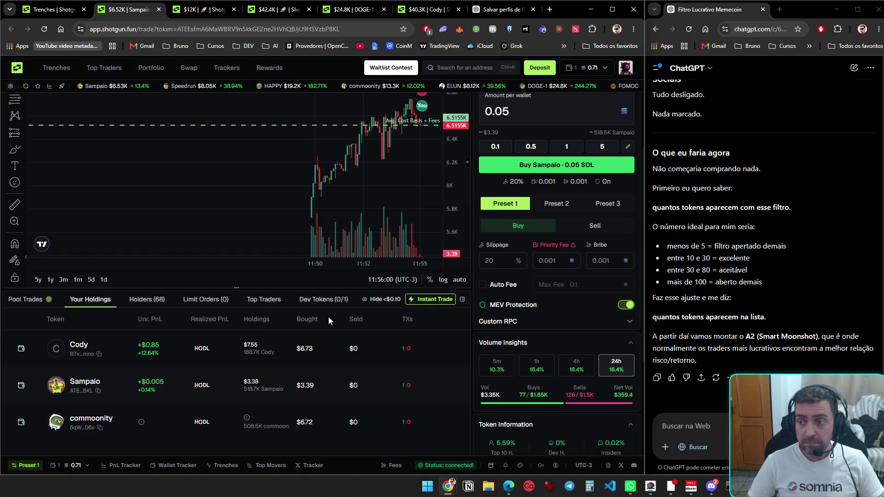
scroll(328, 317, up, 2)
click(58, 9)
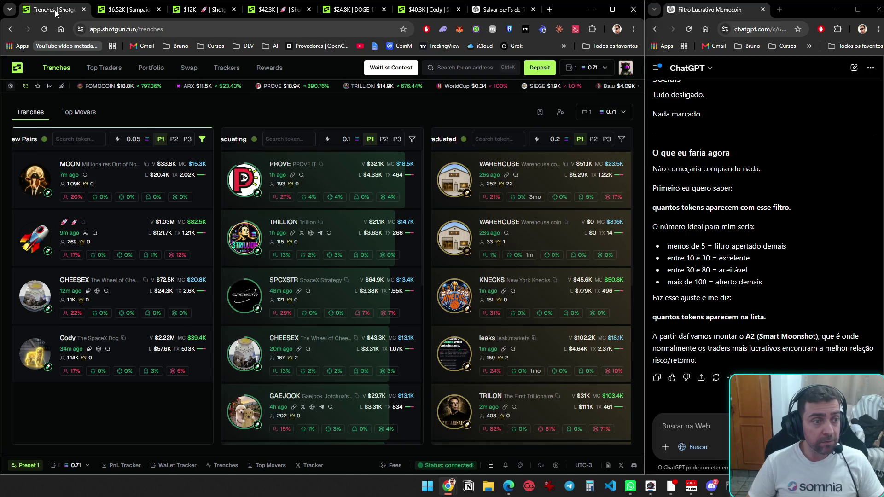
- Reload the Sampaio page and attempt an Instant Trade Sell 100%, rejected as below minimum
click(114, 10)
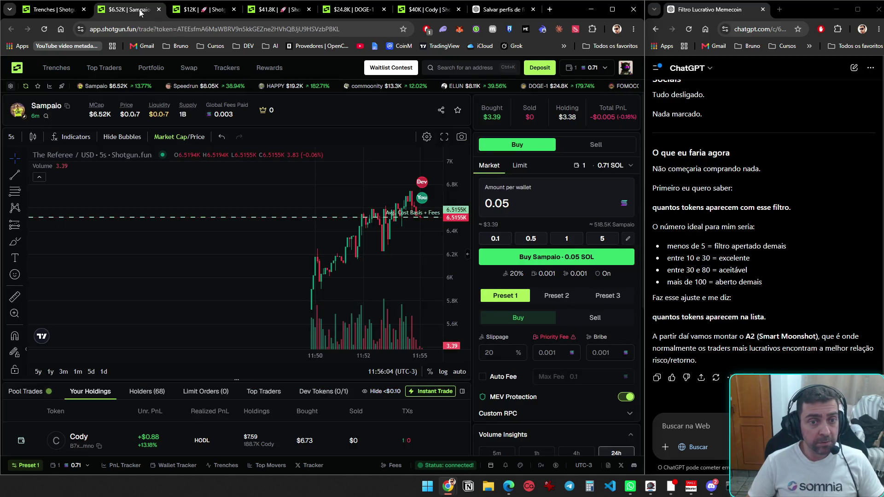
key(F5)
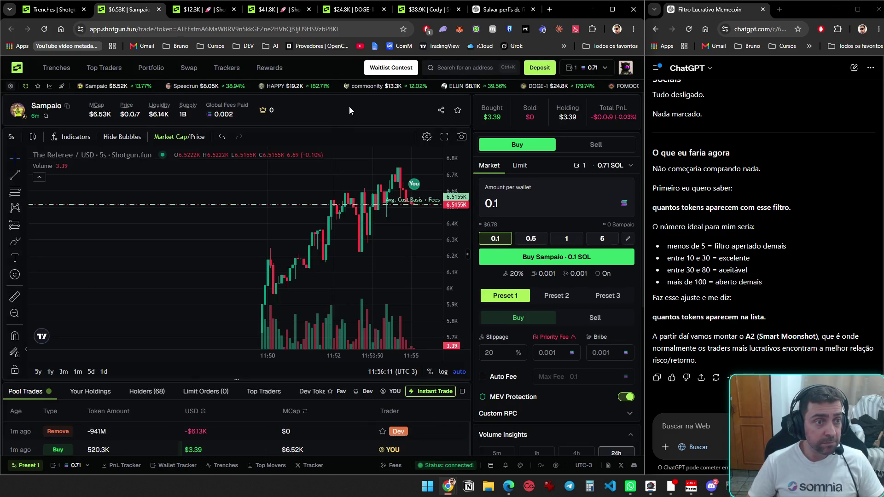
scroll(350, 111, down, 4)
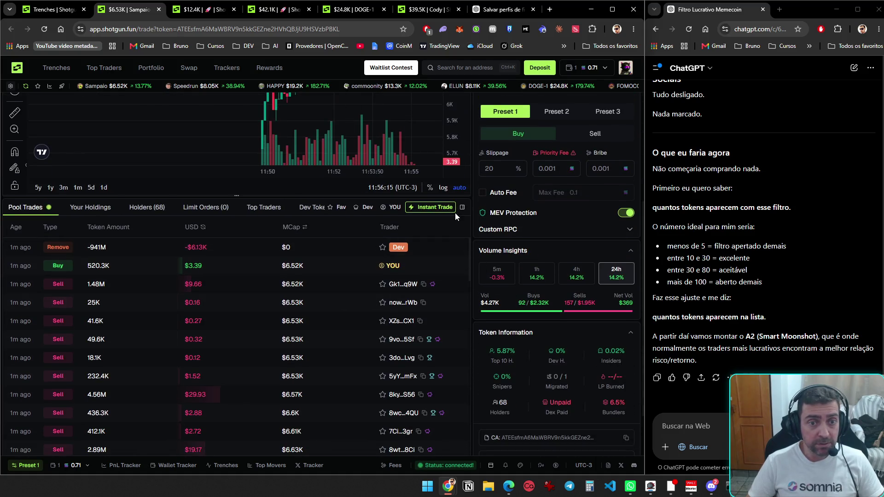
click(432, 208)
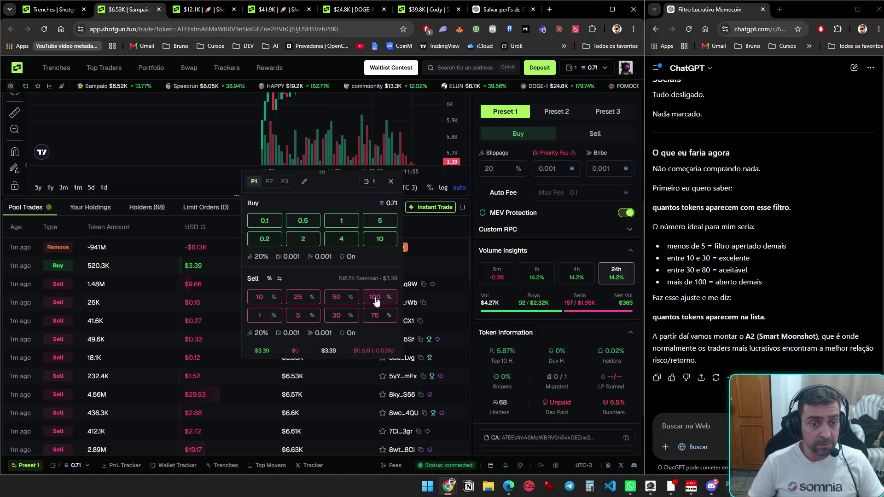
click(375, 297)
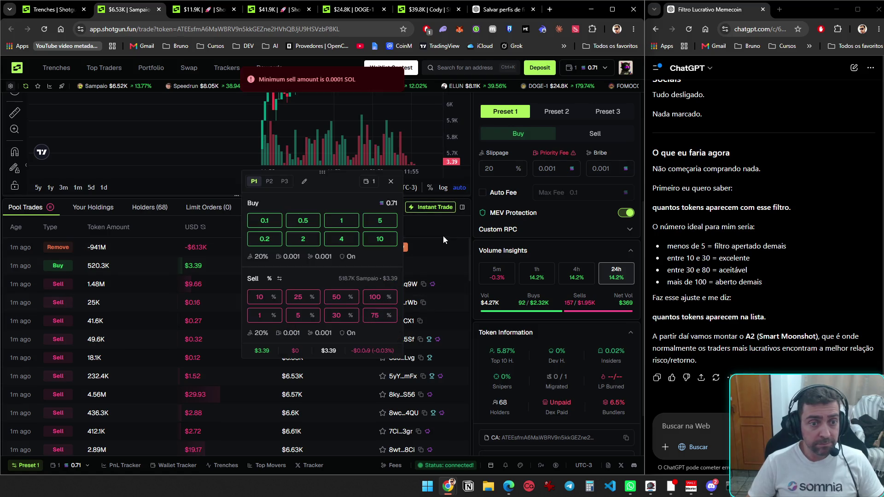
click(391, 181)
scroll(433, 235, up, 5)
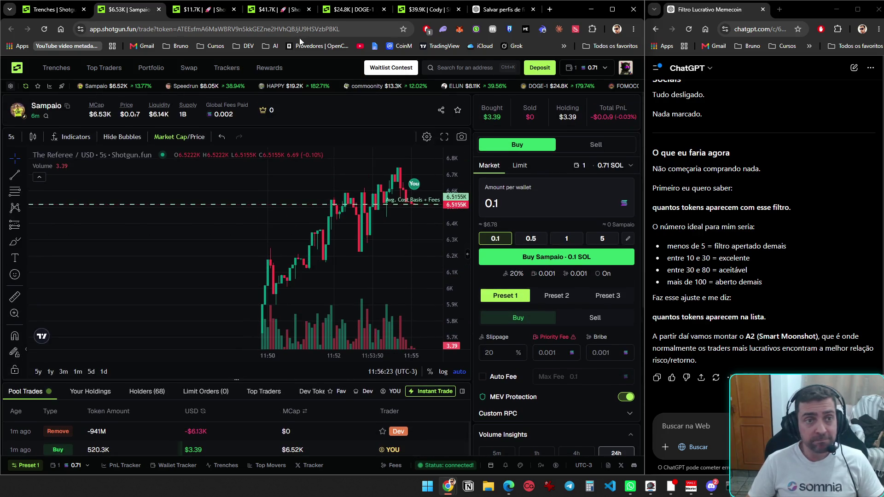
- Cycle through the open token pages from the $11.7K token and close DOGE-1
click(205, 9)
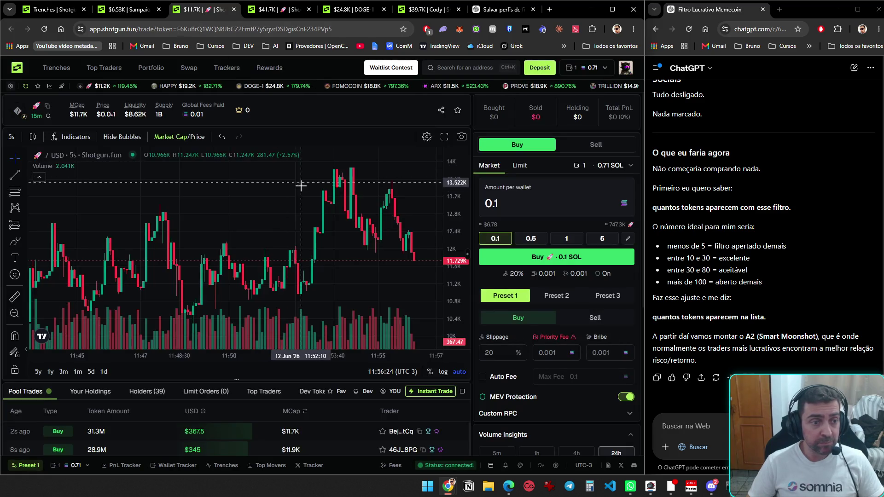
key(ctrl+Tab)
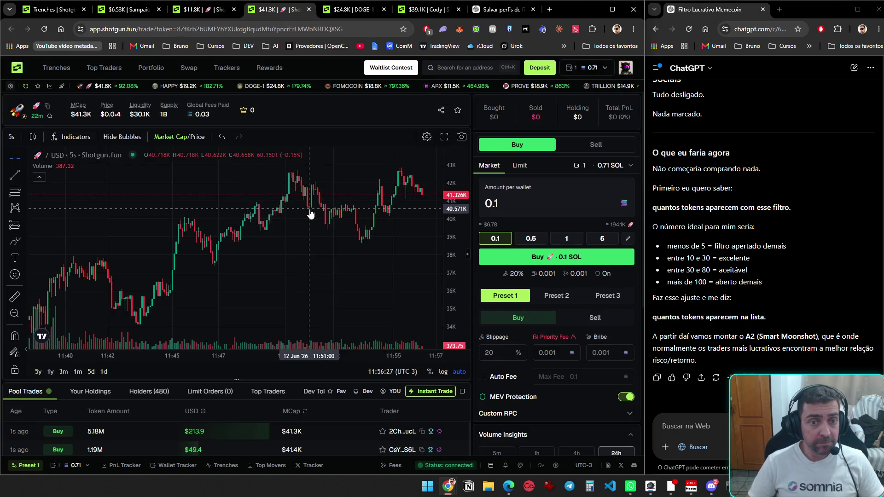
scroll(327, 269, down, 2)
key(ctrl+Tab)
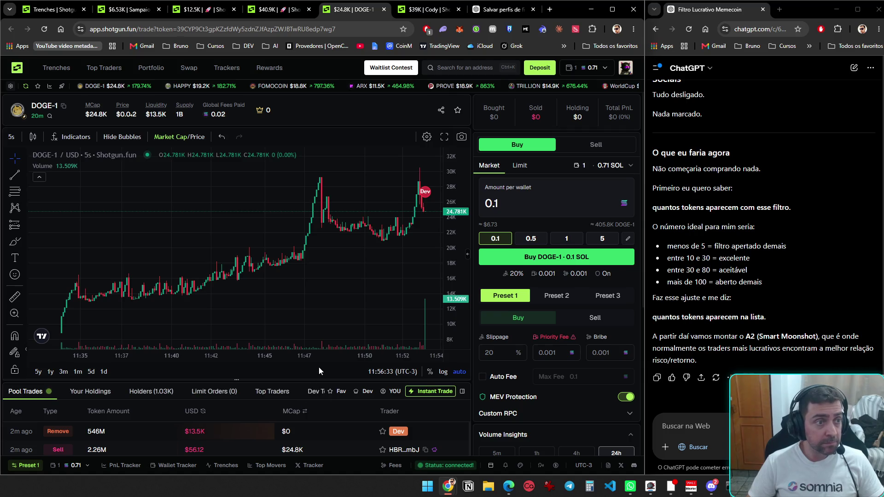
key(ctrl+w)
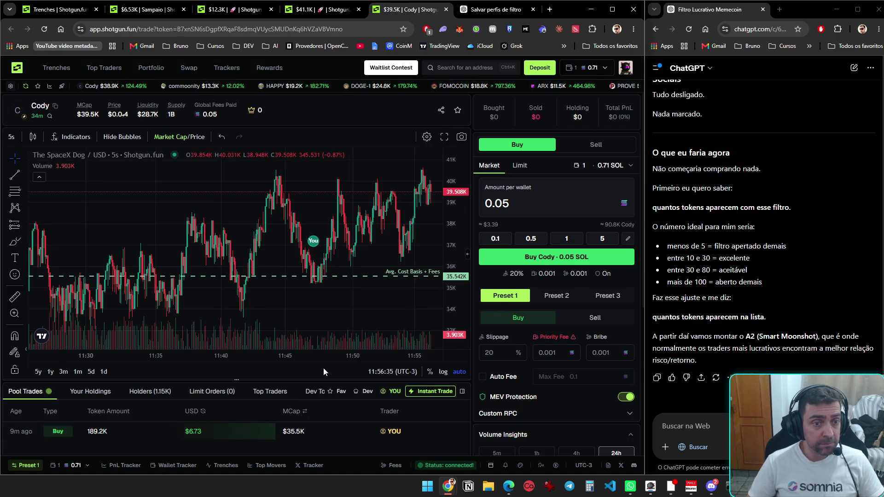
- Scroll over the Cody token chart, then bring Discord to the front
scroll(325, 369, down, 3)
scroll(326, 355, up, 2)
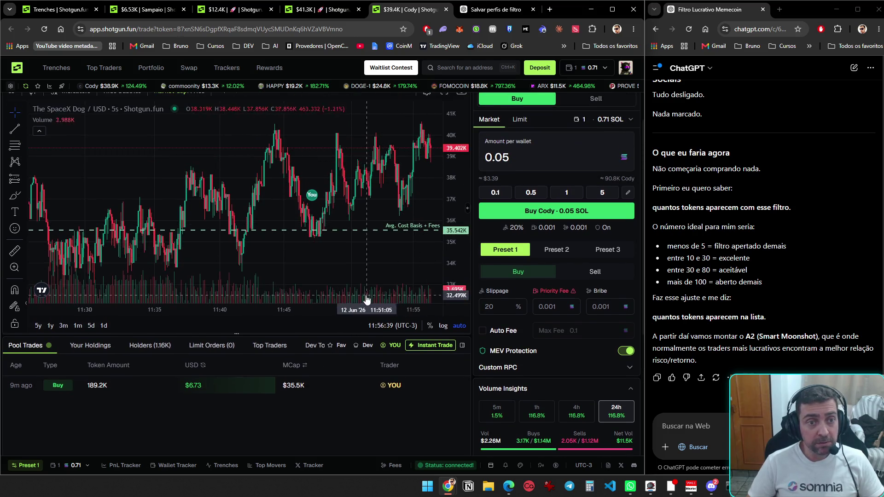
scroll(336, 261, down, 3)
scroll(344, 262, up, 2)
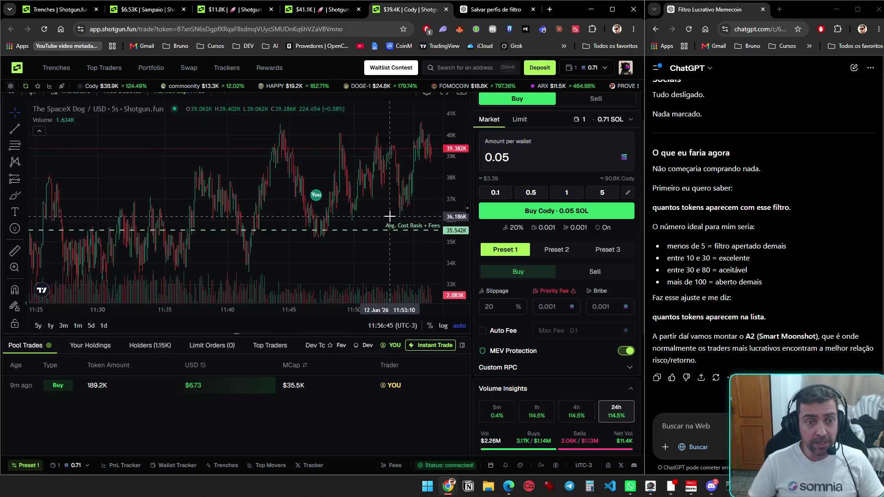
click(712, 486)
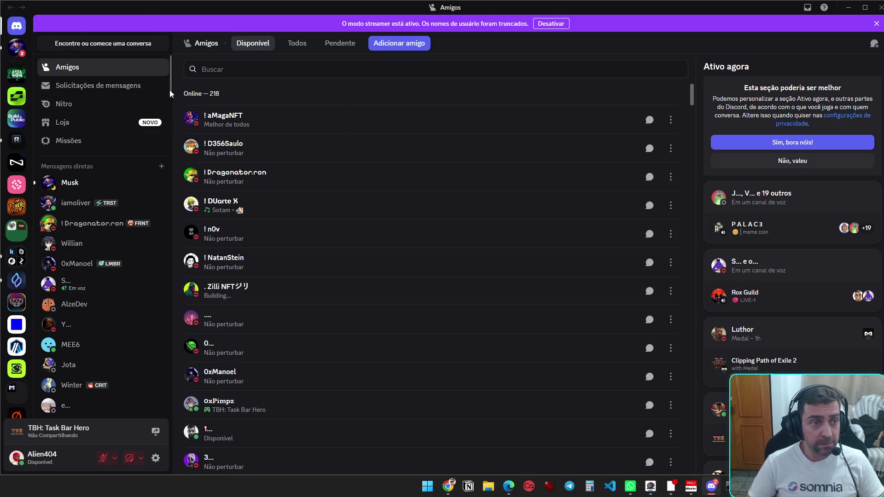
- Open the direct message and read the first message.txt filter file in full view
click(18, 56)
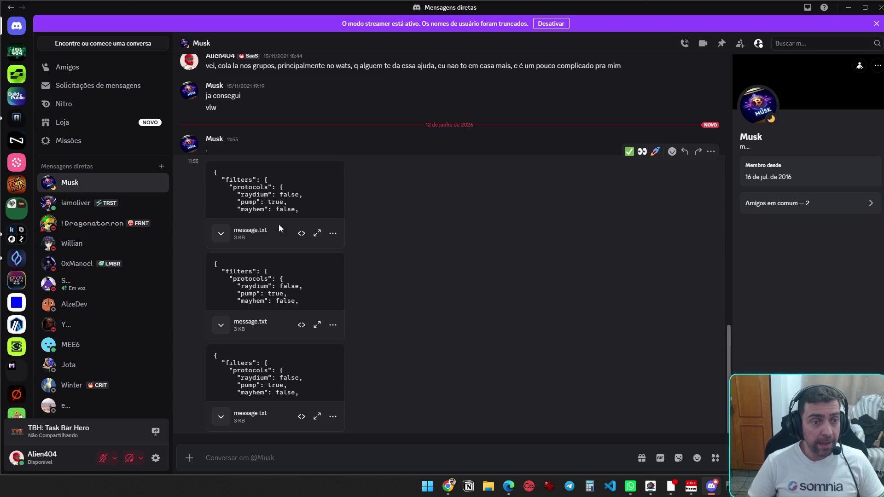
click(318, 234)
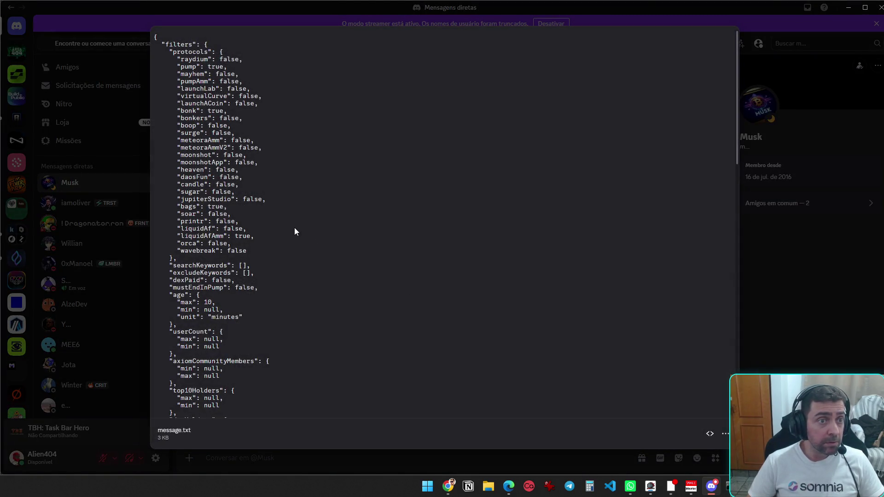
scroll(296, 207, down, 3)
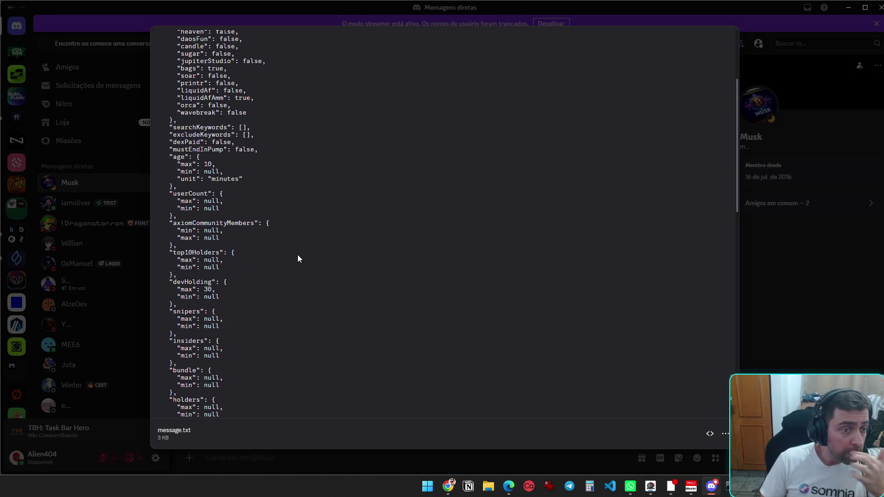
scroll(300, 258, down, 13)
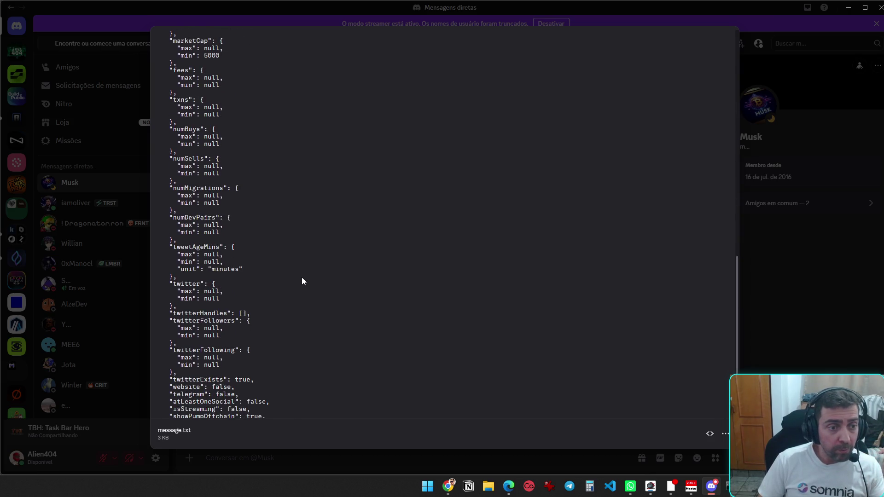
scroll(302, 281, up, 8)
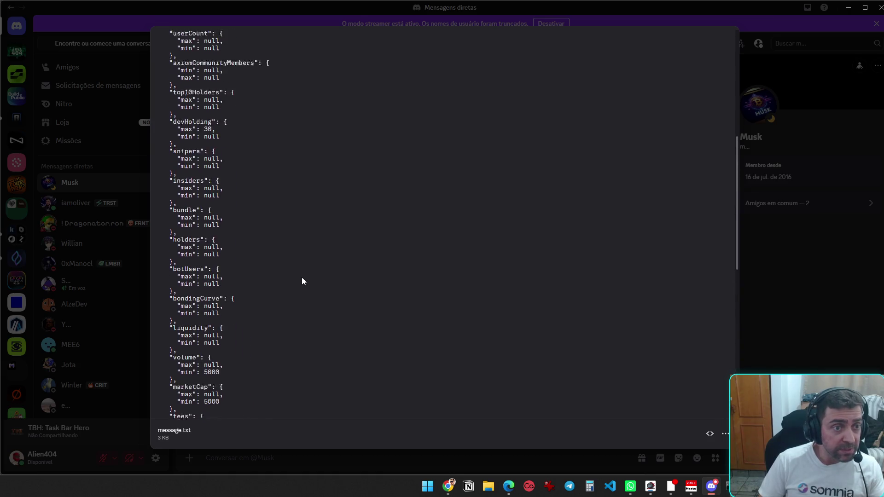
scroll(302, 281, up, 1)
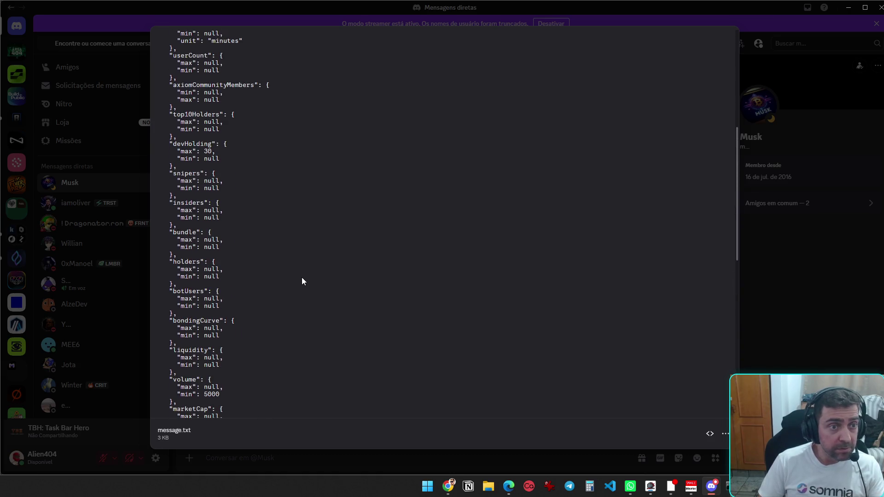
key(Escape)
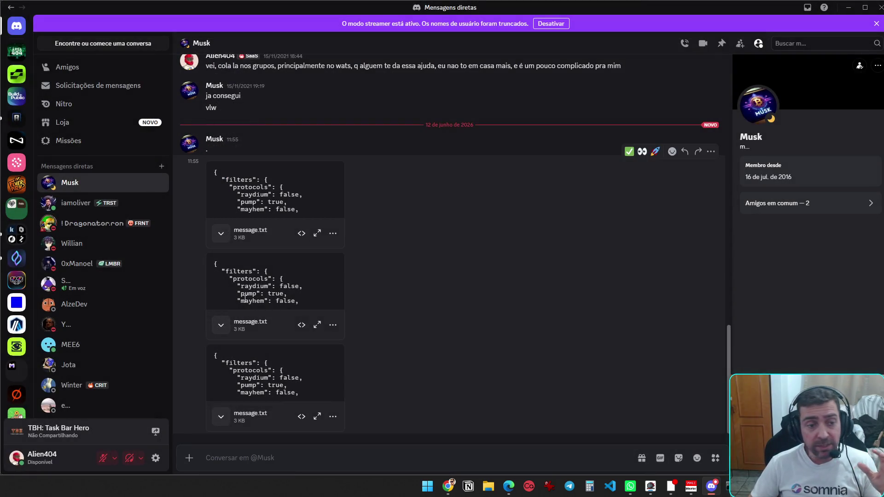
- Expand the second message.txt filter file and scroll through its JSON
click(223, 327)
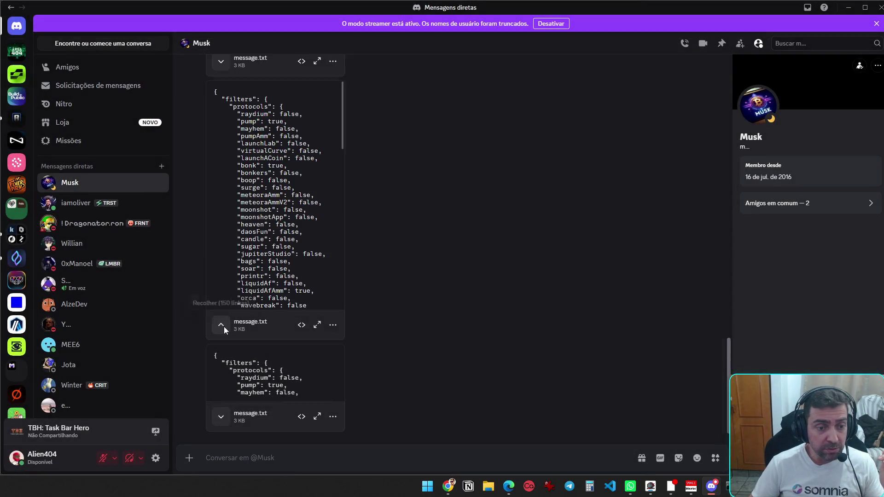
scroll(325, 231, down, 10)
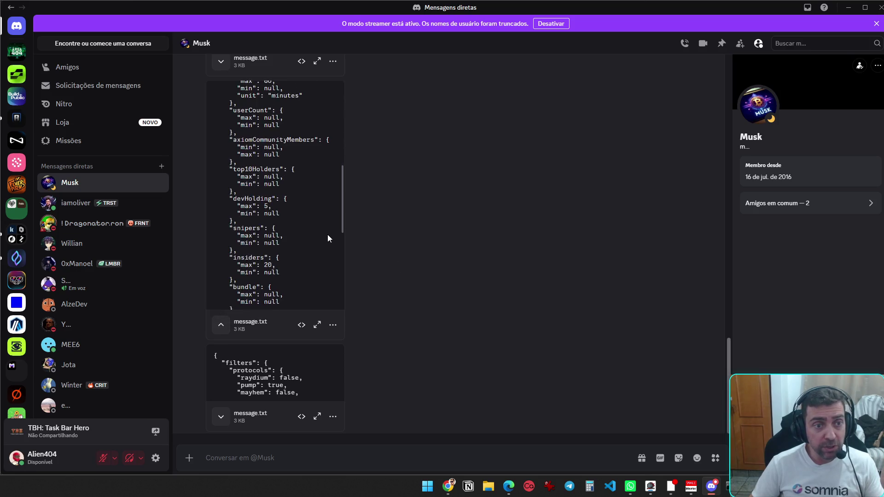
scroll(378, 385, up, 6)
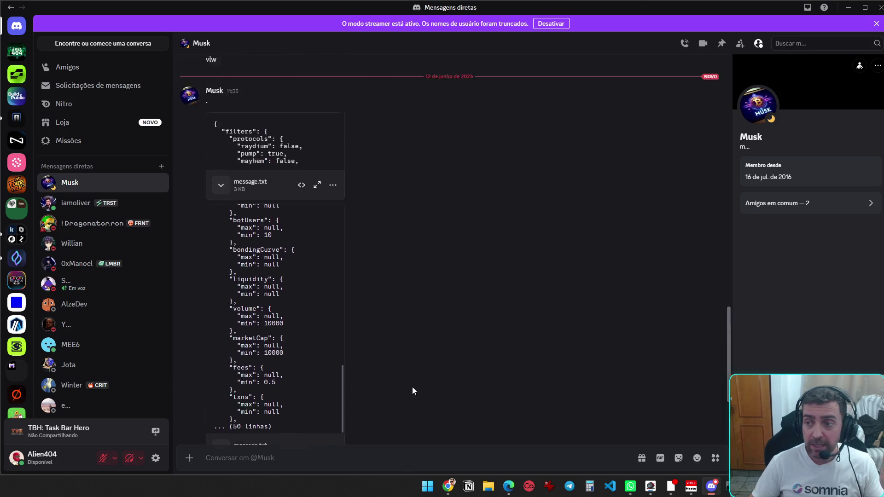
scroll(480, 339, down, 6)
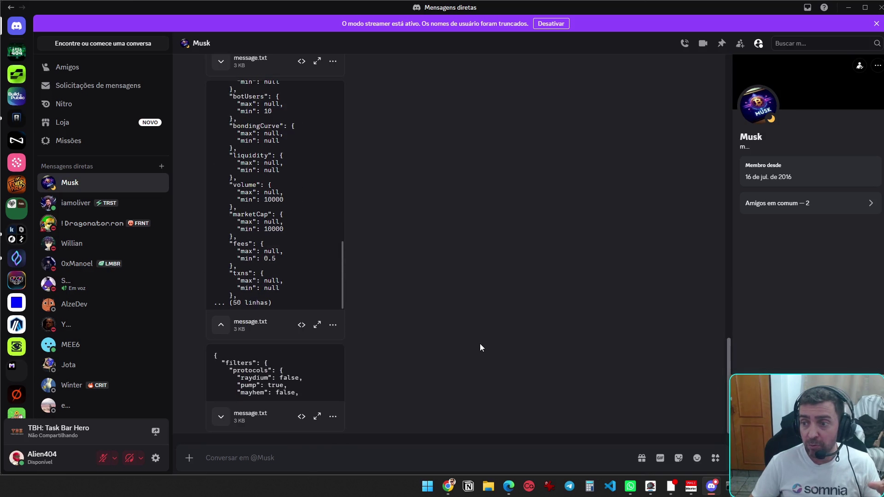
- Minimize Discord and the command window, then review the New Pairs audit filters on Trenches
click(849, 7)
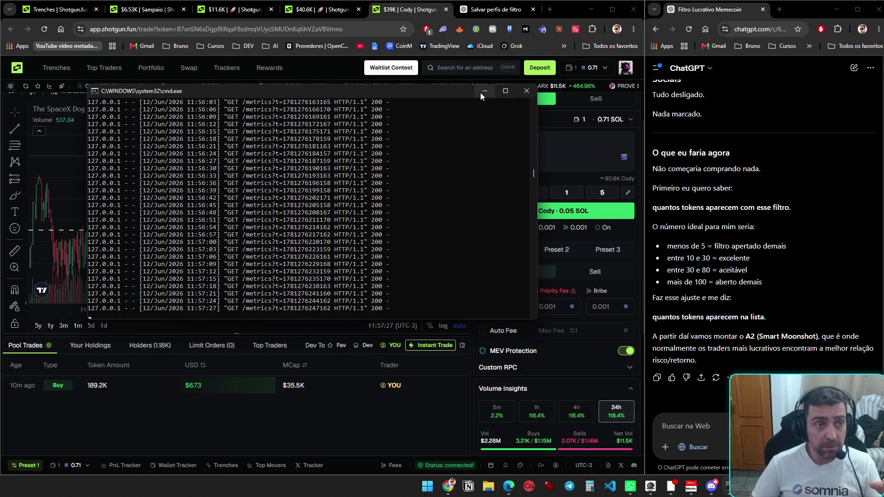
click(483, 91)
scroll(331, 407, up, 2)
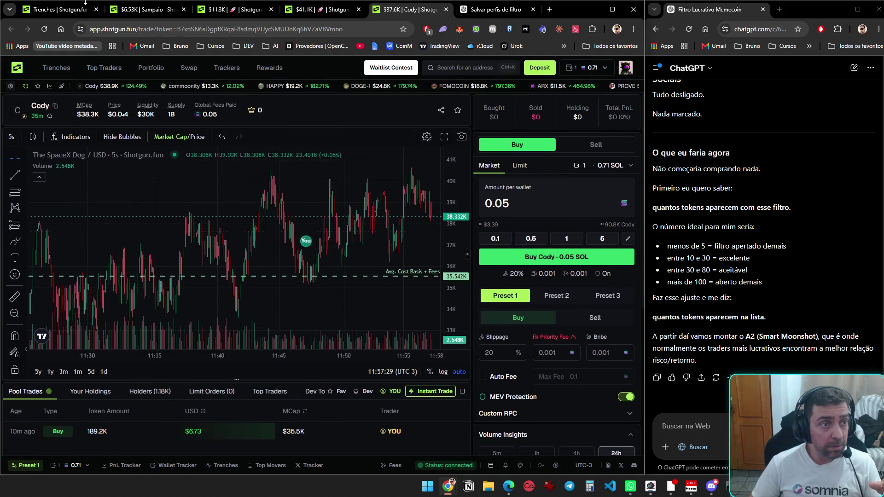
click(55, 9)
click(203, 140)
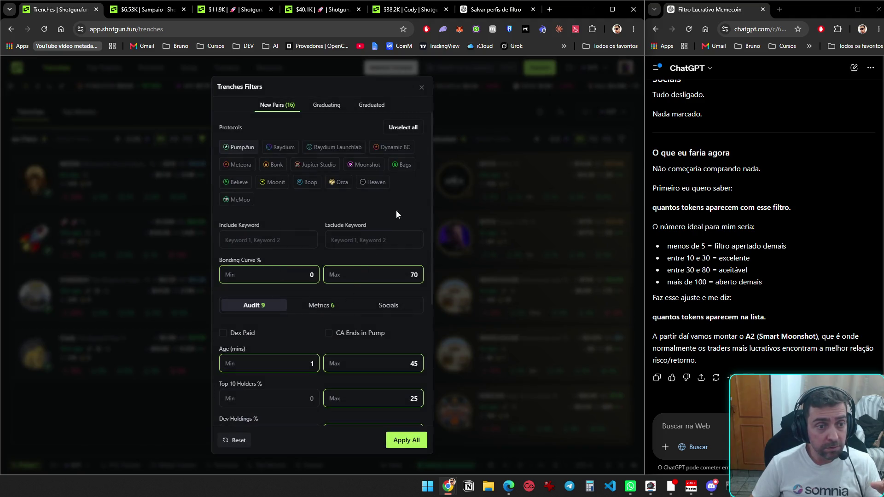
scroll(407, 203, down, 3)
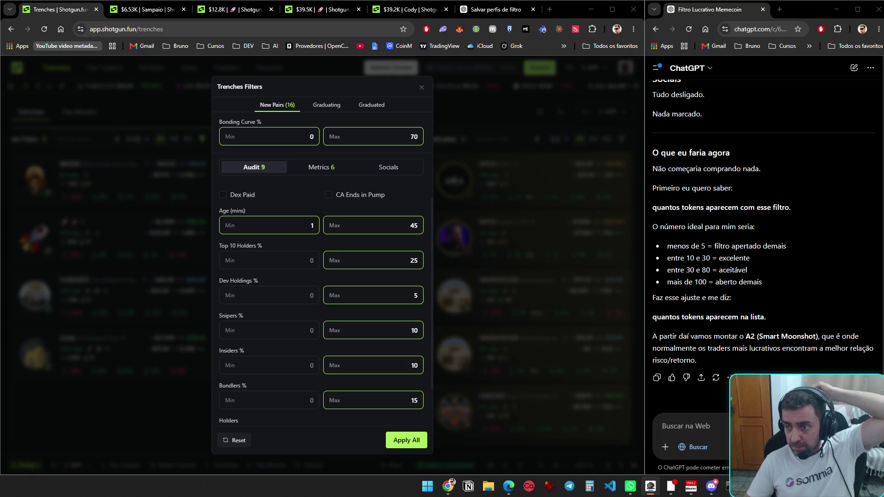
scroll(350, 416, down, 2)
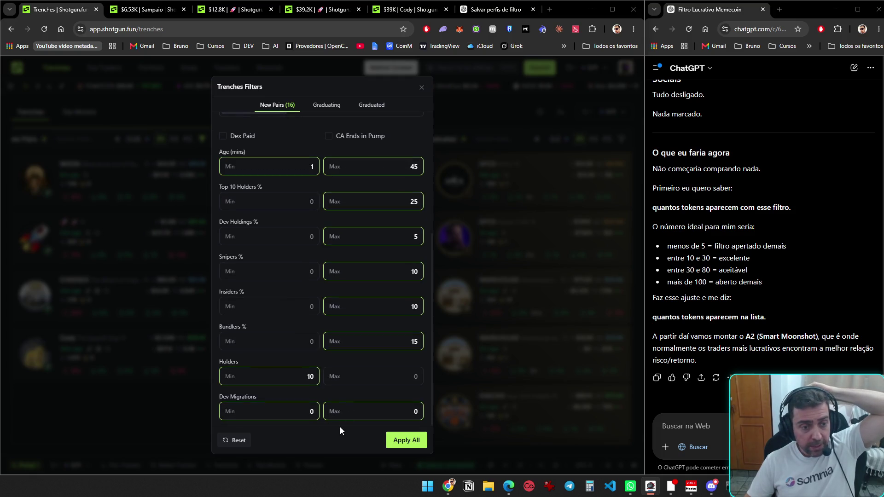
- Look at the Graduating and Graduated filter settings, then go to the ChatGPT chat
click(328, 107)
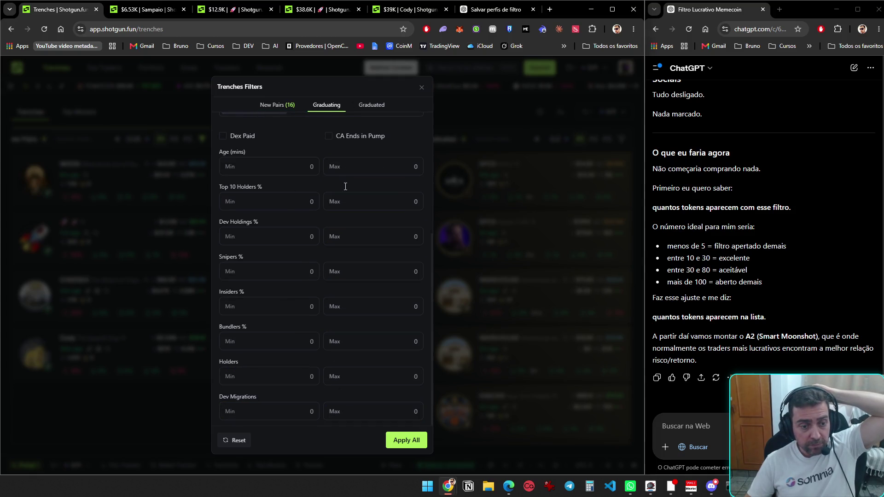
click(372, 105)
click(496, 9)
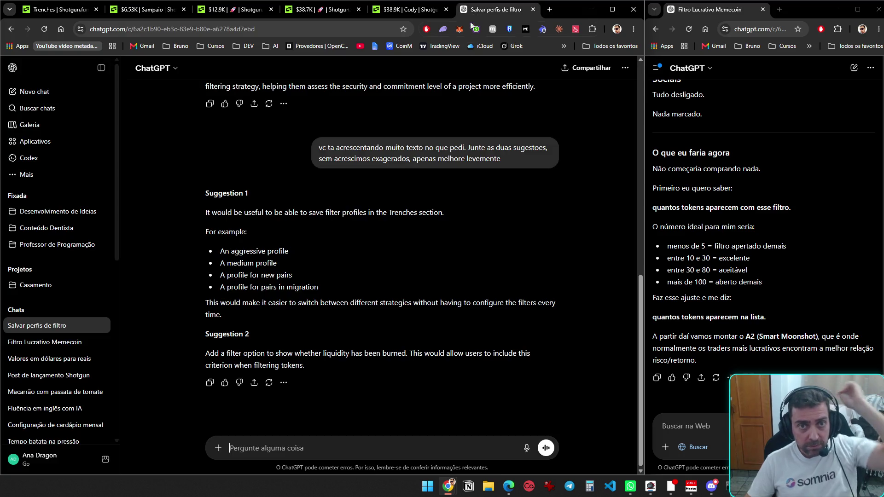
- Ask ChatGPT, in Portuguese, to add an option for importing filters from another platform like Axiom
text(T)
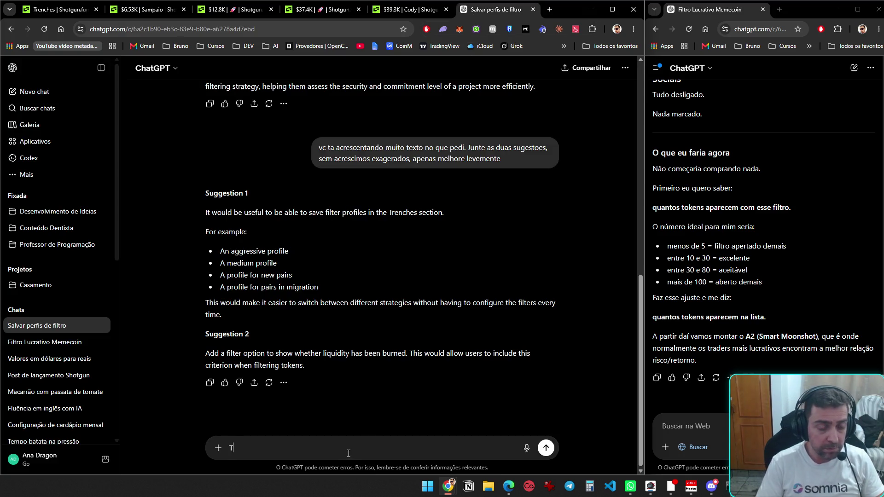
text(er a opçao de importar filtros d)
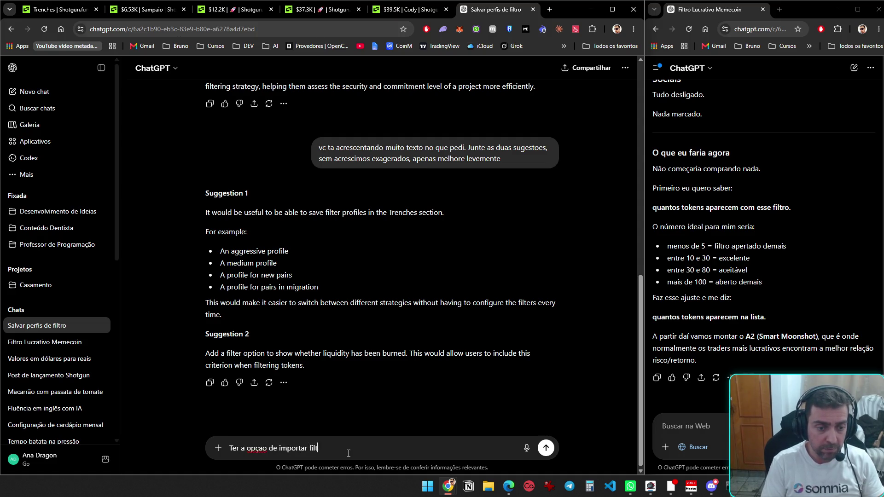
text(e ol)
key(BackSpace)
text(utra pla)
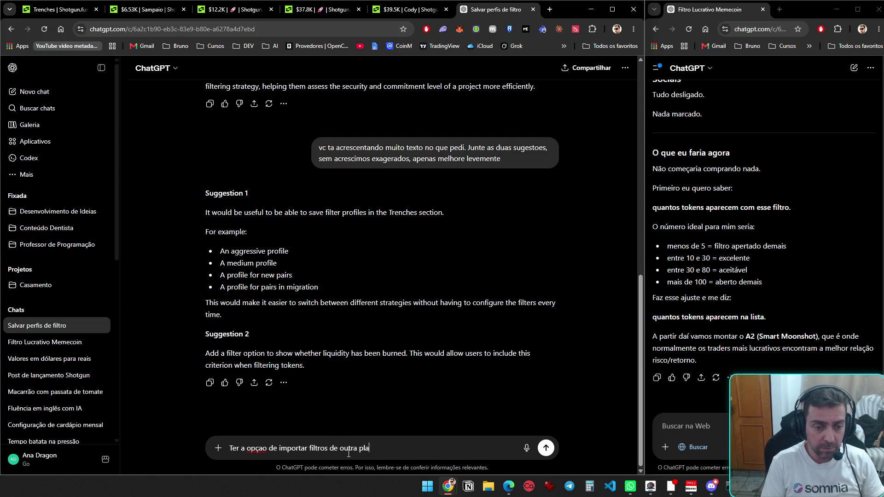
text(taforma, como axion por exemplo. T)
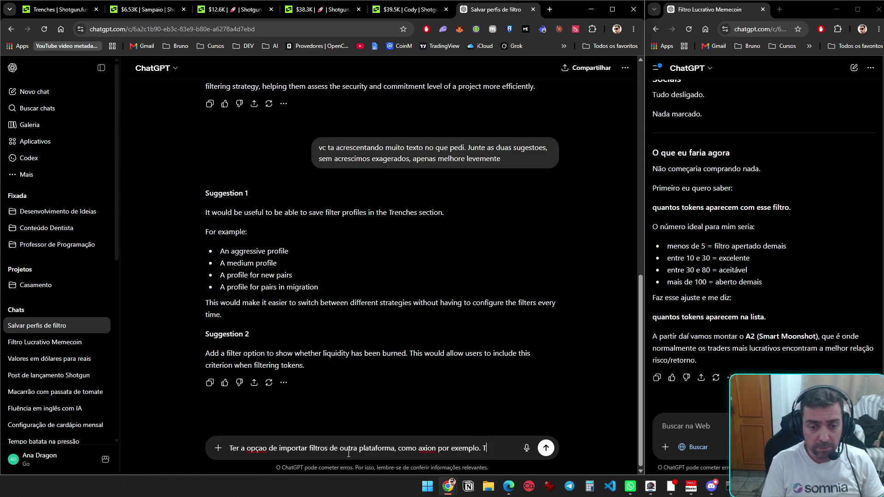
text(acrsecente nas solucoes)
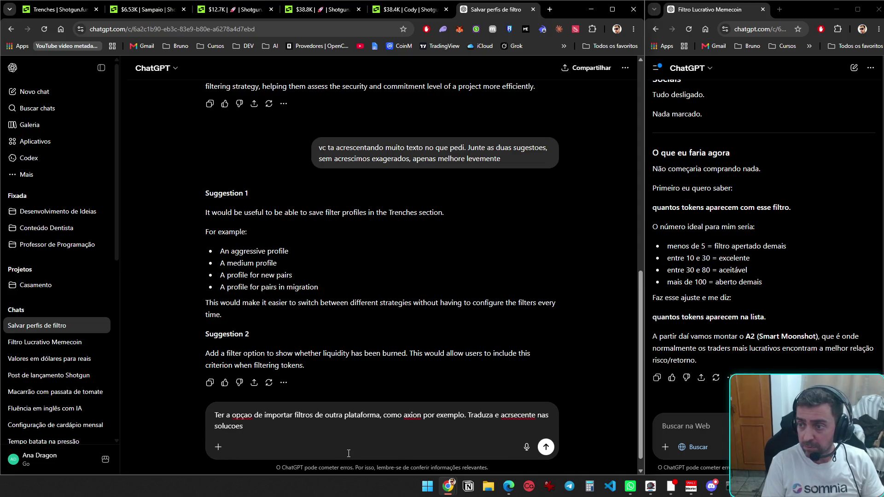
key(Return)
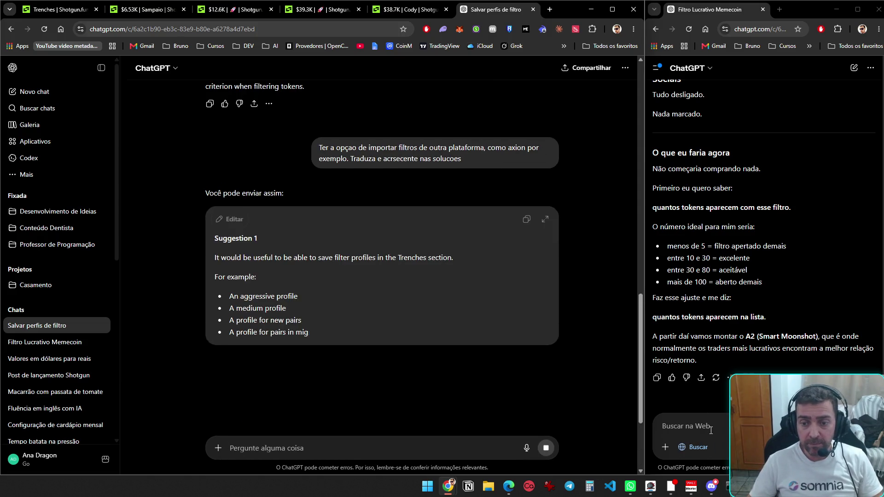
- Tell the memecoin chat you have some Axiom filter text and ask it to adapt them
text(eu peguei uns filtros)
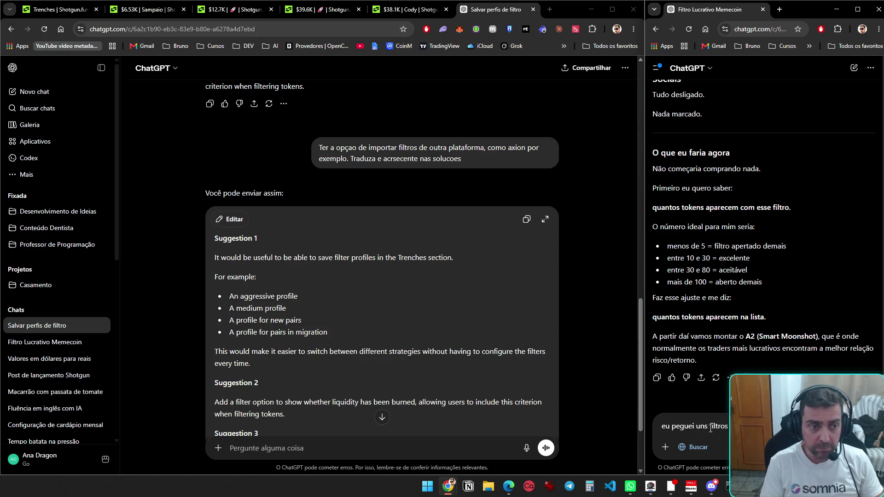
key(shift+Return)
text(texto confuso, nao er)
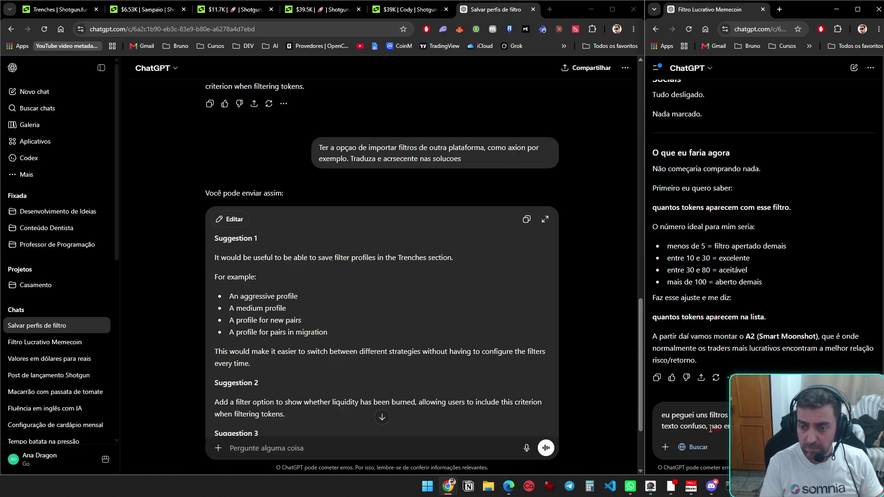
key(Return)
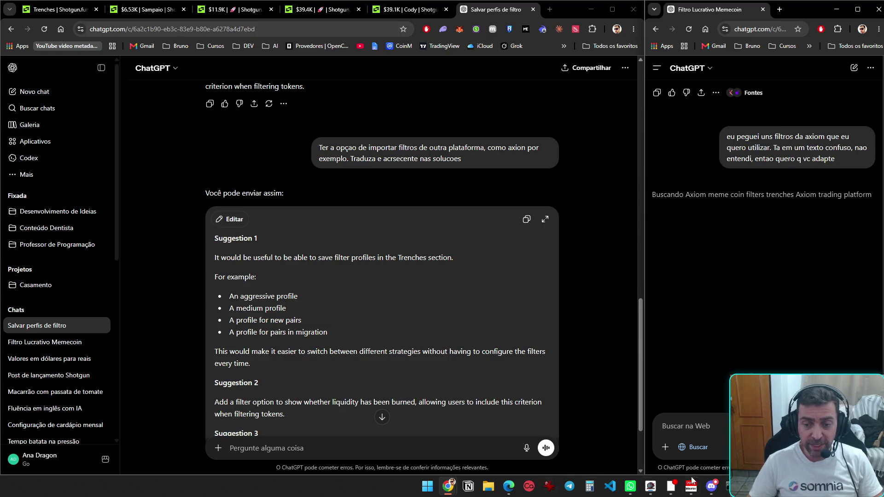
click(712, 486)
- Open message.txt in Discord's full view, select all its JSON, and minimize Discord
scroll(252, 211, up, 3)
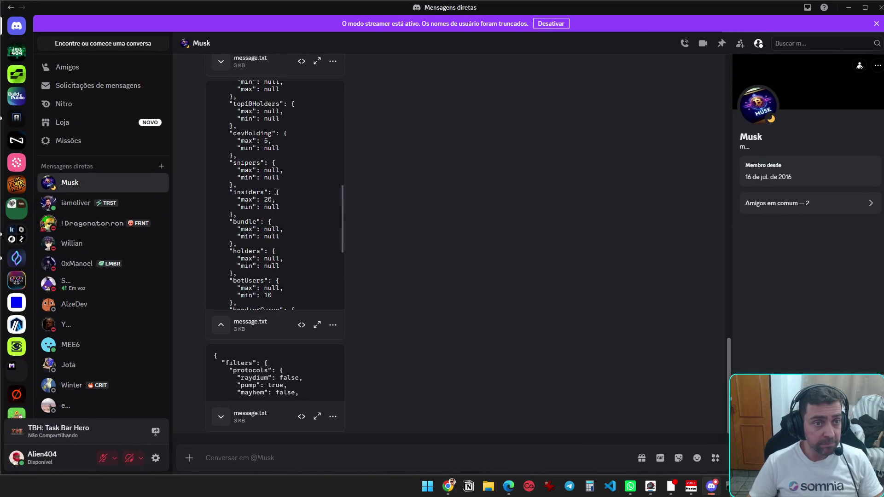
scroll(405, 277, up, 10)
scroll(353, 302, down, 3)
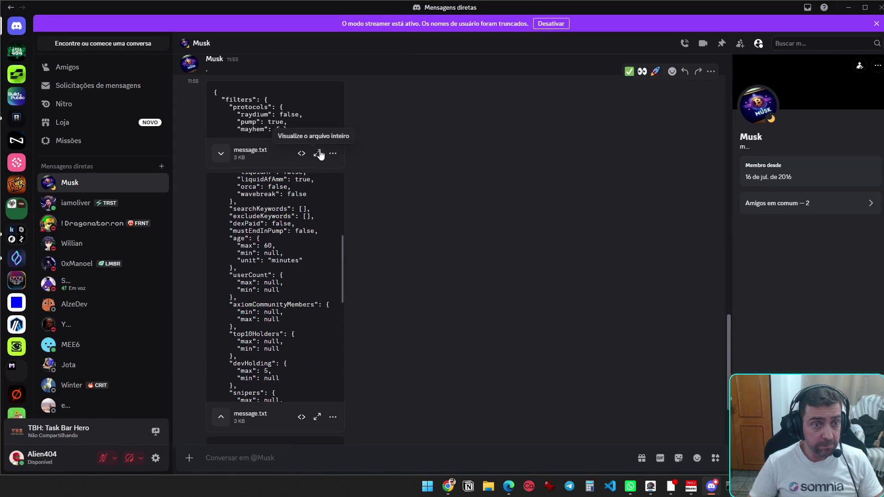
click(320, 150)
key(ctrl+a)
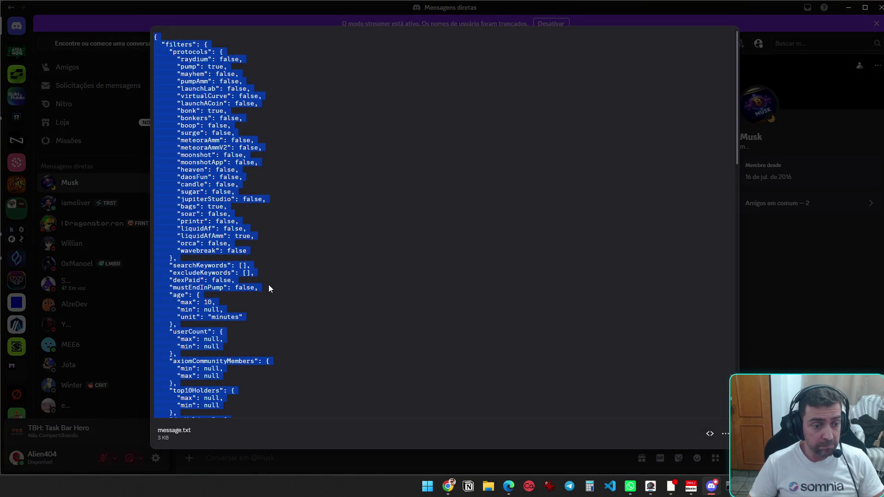
click(848, 7)
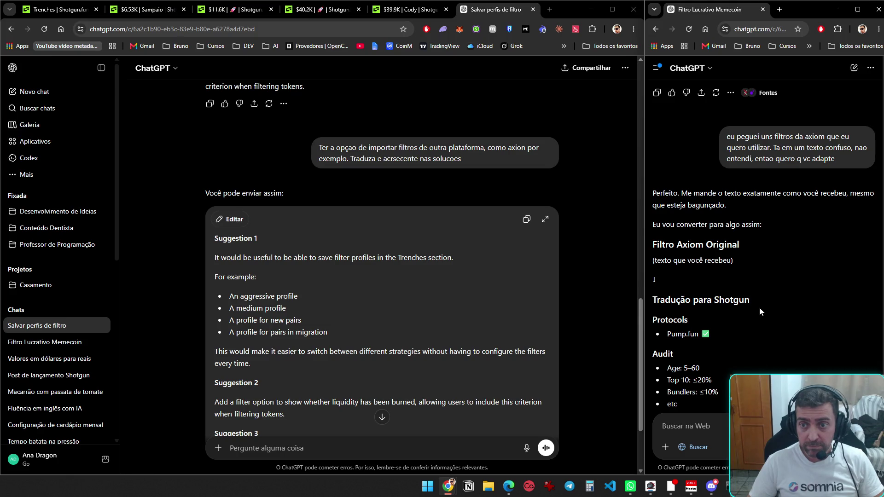
- Paste the Axiom JSON into the right ChatGPT composer and scroll through it
scroll(760, 311, down, 8)
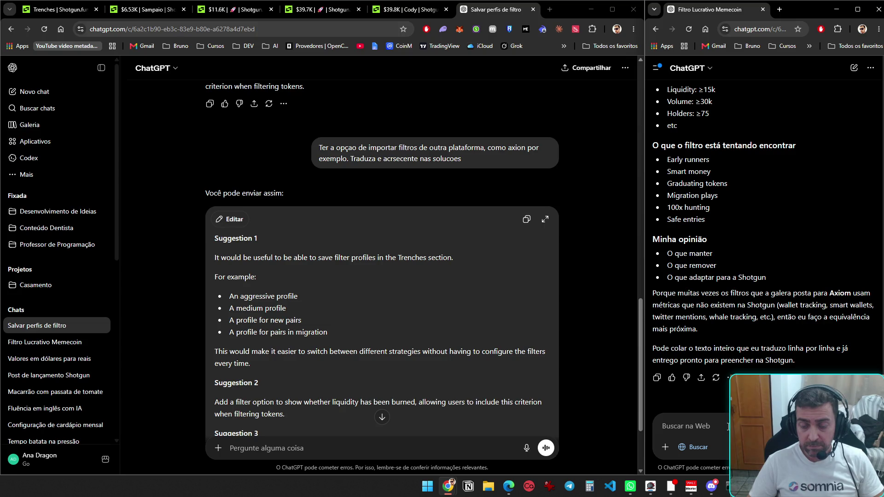
key(ctrl+v)
scroll(691, 377, down, 10)
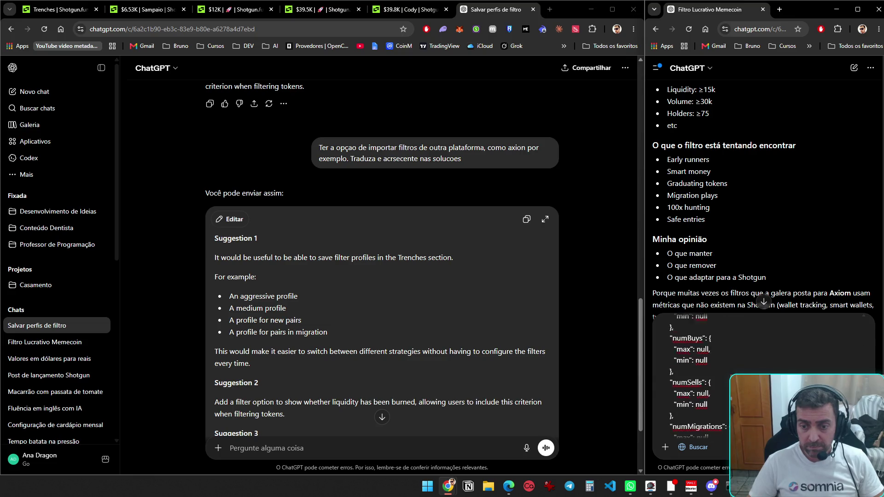
scroll(691, 377, down, 10)
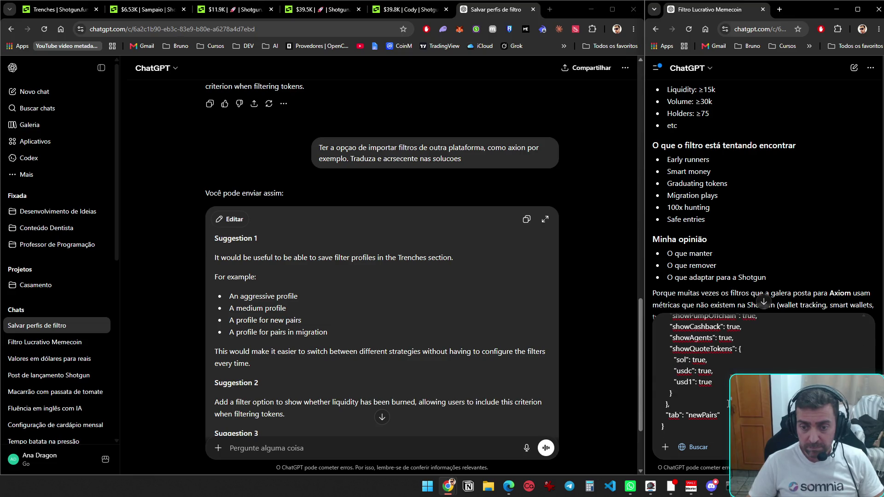
- Reopen the message.txt full view in Discord and clear the pasted JSON from ChatGPT
key(alt+Tab)
key(Escape)
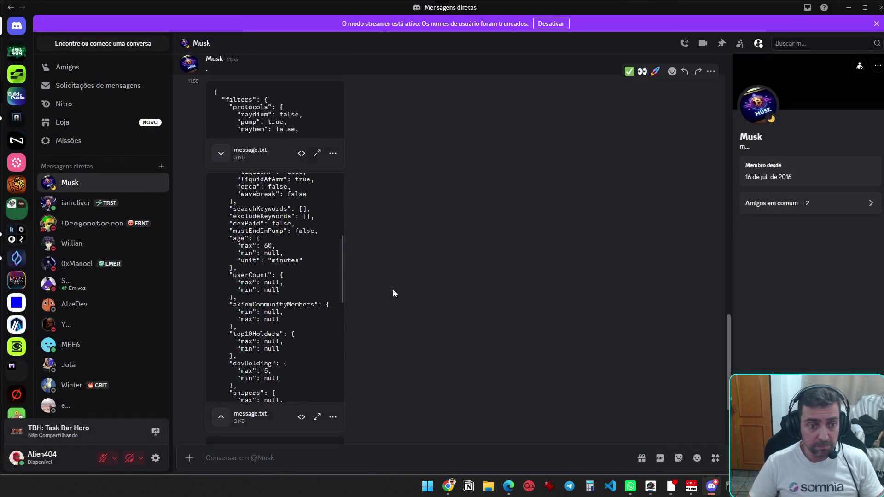
scroll(391, 305, up, 3)
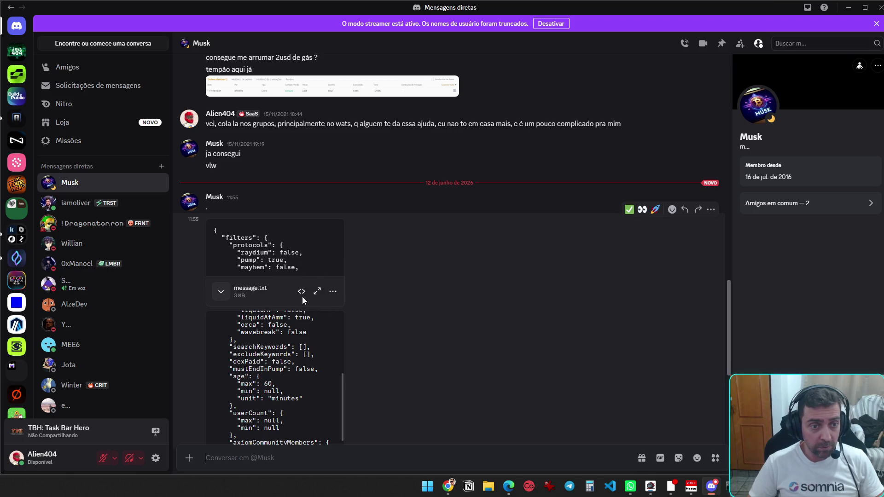
click(317, 291)
key(alt+Tab)
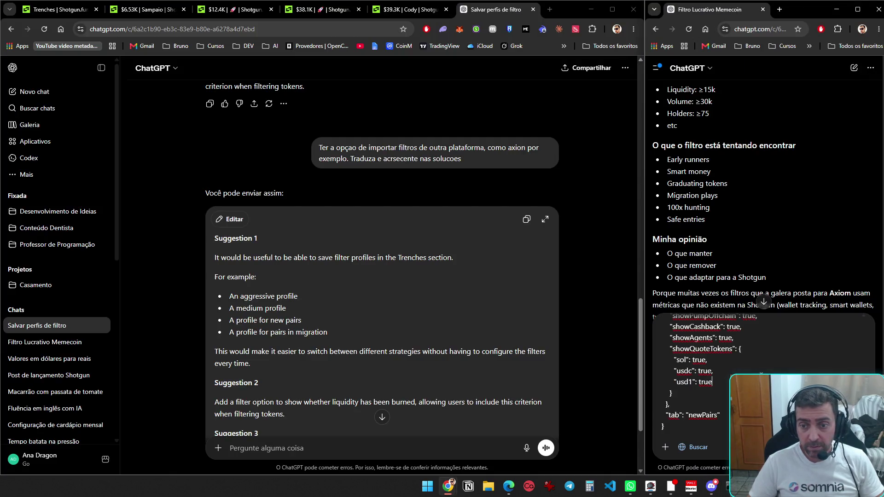
key(BackSpace)
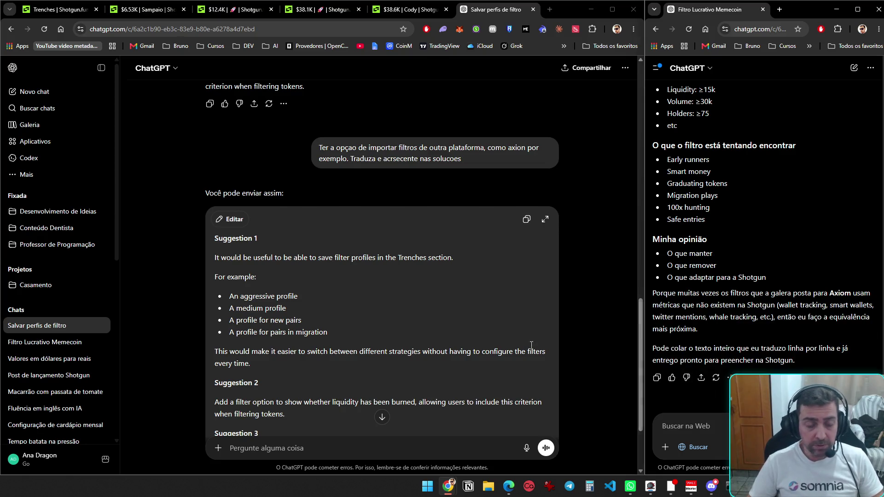
key(alt+Tab)
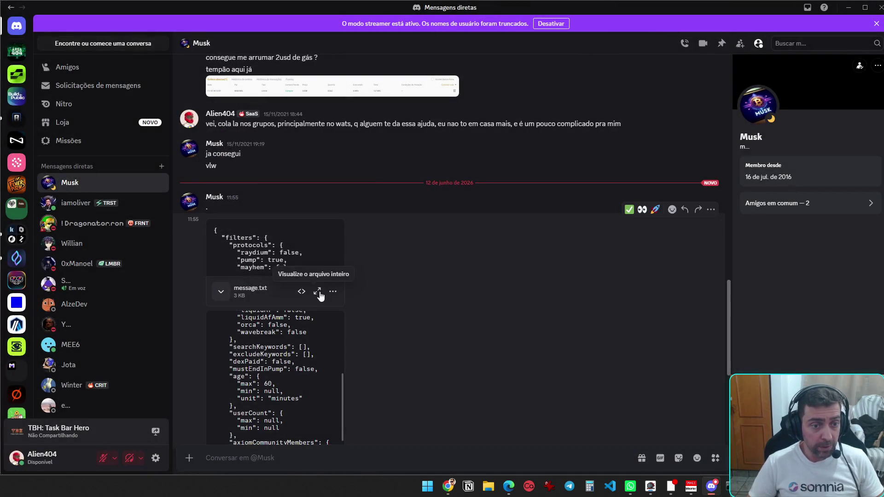
- Copy the full message.txt JSON from Discord and paste it into the ChatGPT message
click(317, 291)
key(ctrl+a)
key(ctrl+c)
key(Escape)
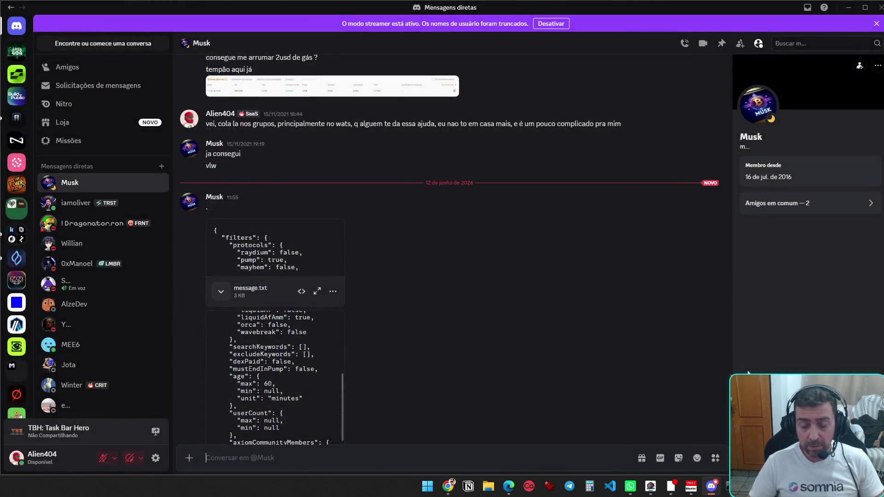
key(alt+Tab)
key(ctrl+v)
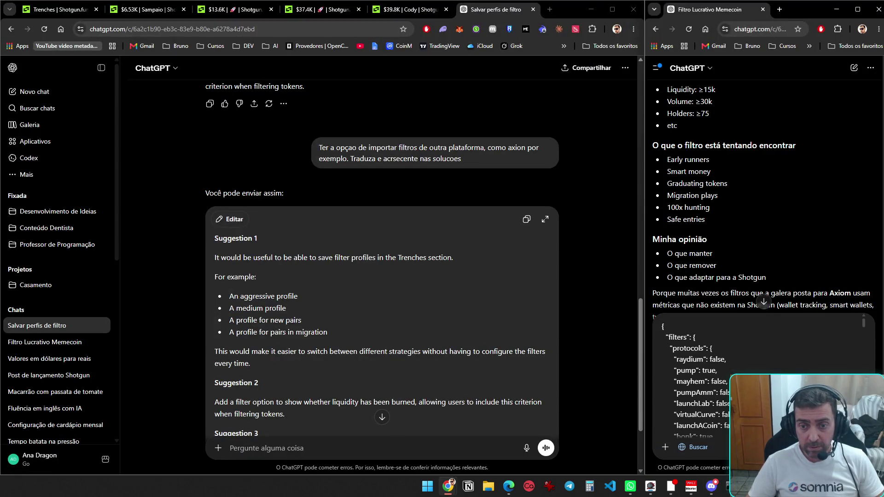
scroll(760, 369, down, 10)
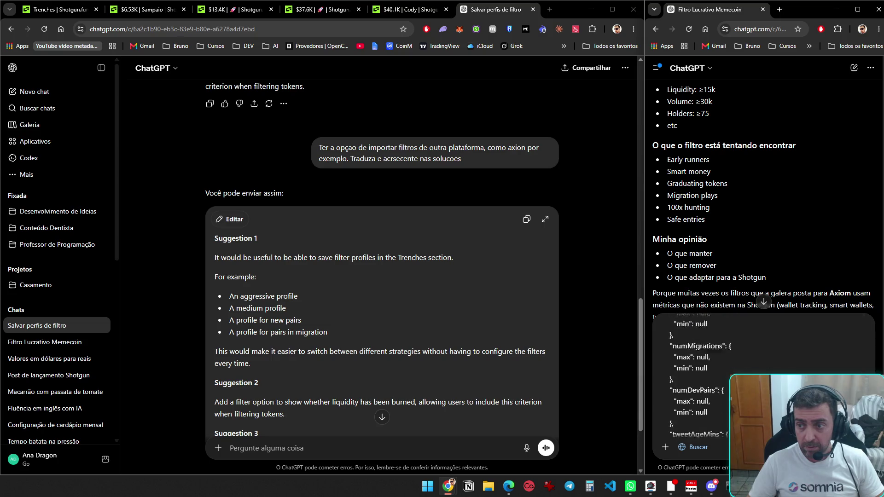
key(alt+Tab)
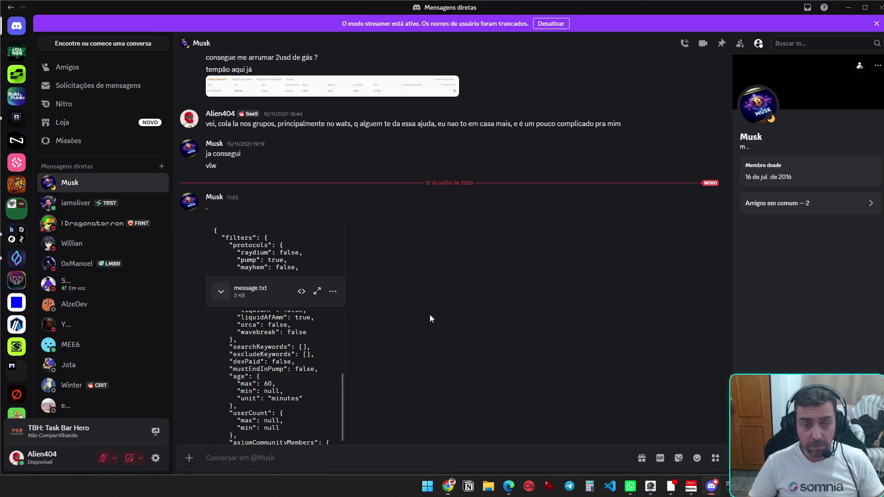
- Select the second message.txt file's JSON, bring it over to ChatGPT, then close the viewer
scroll(331, 341, down, 5)
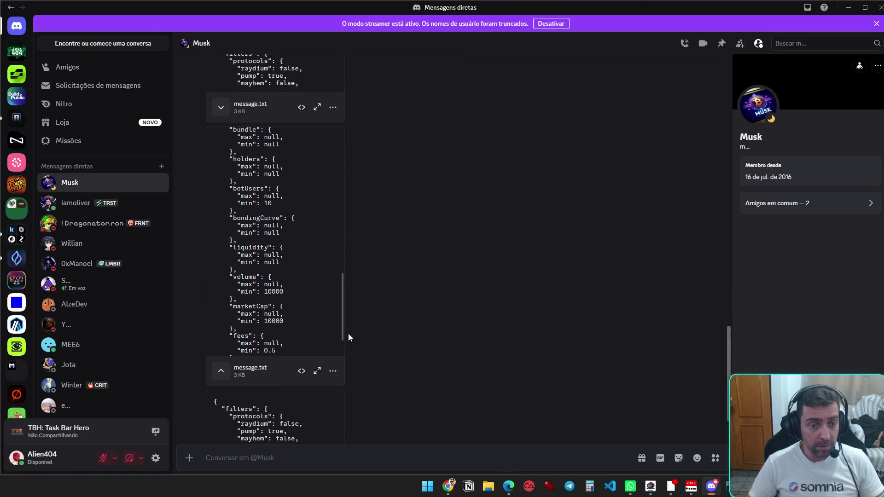
click(317, 368)
key(ctrl+a)
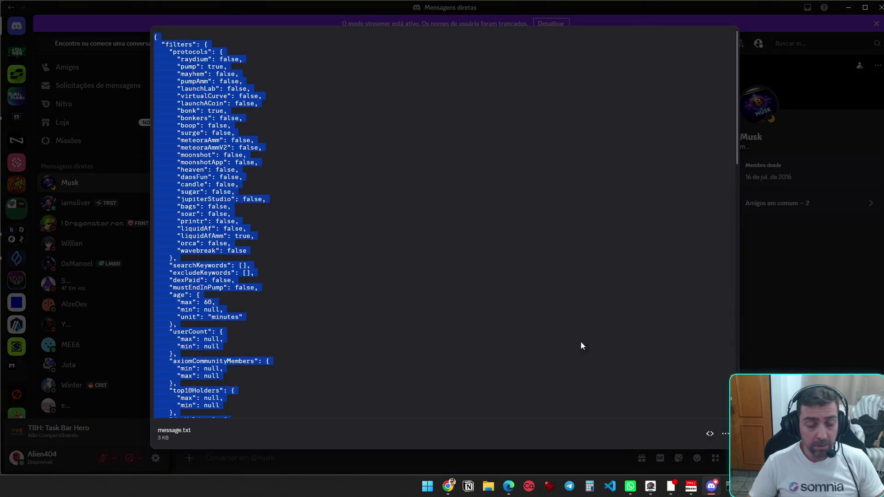
key(alt+Tab)
scroll(765, 368, down, 10)
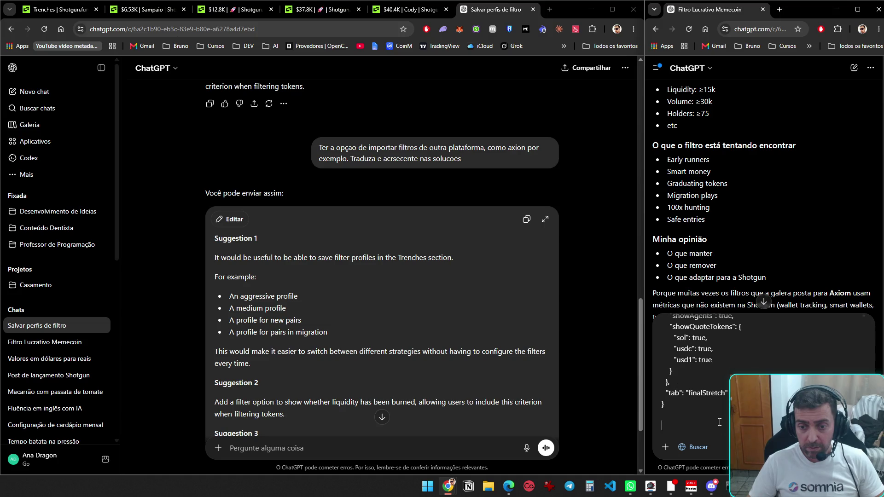
key(alt+Tab)
click(744, 348)
- Open the next message.txt file, review its JSON, and select all of it
scroll(404, 393, down, 1)
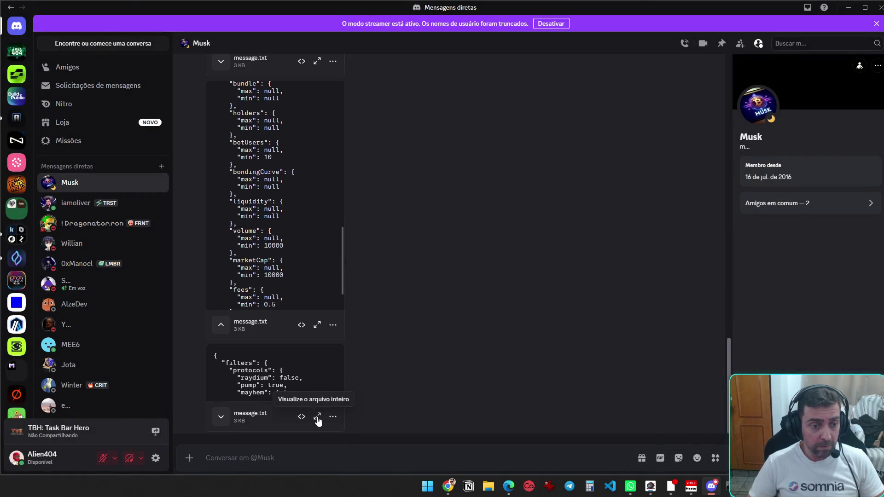
click(318, 418)
scroll(304, 320, down, 10)
scroll(301, 331, down, 5)
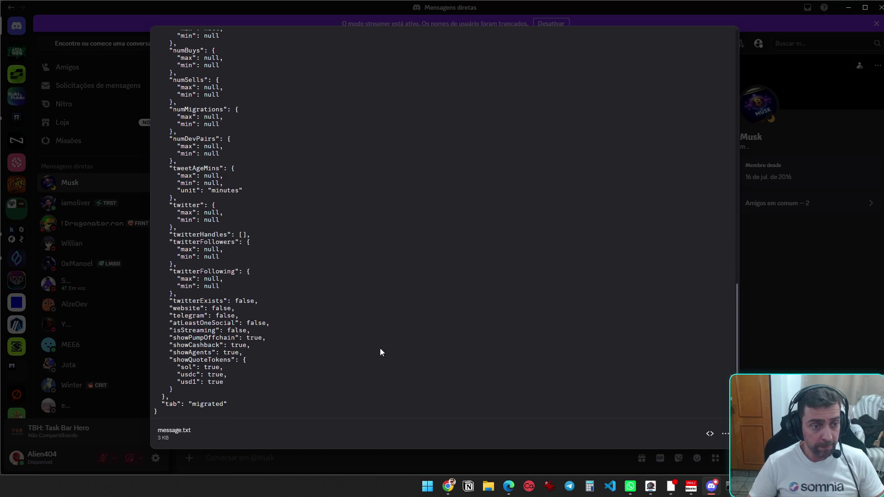
scroll(286, 360, up, 7)
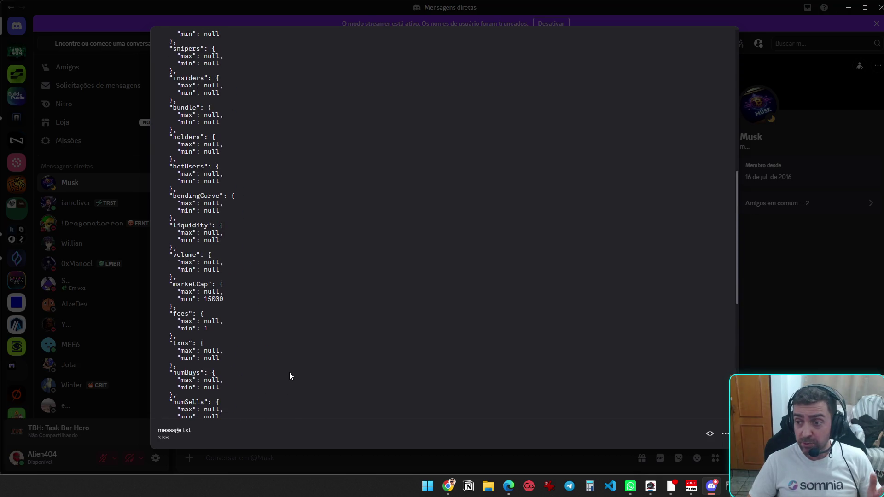
scroll(290, 377, up, 4)
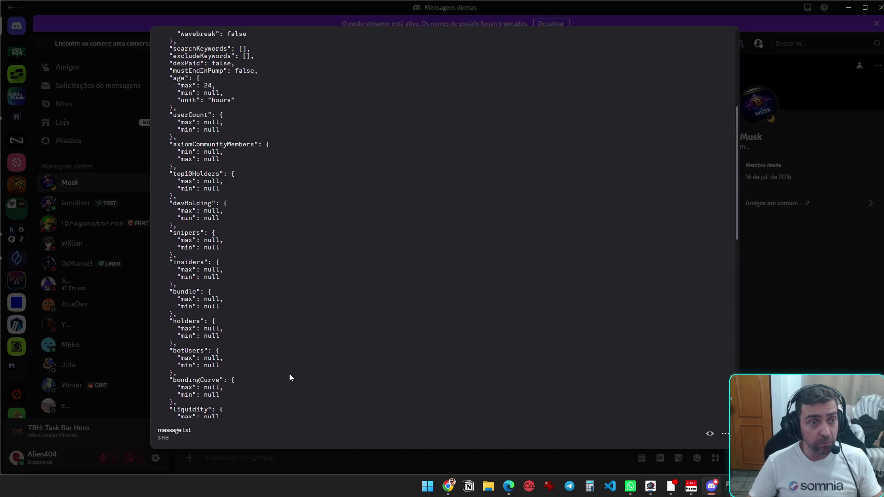
scroll(289, 377, up, 5)
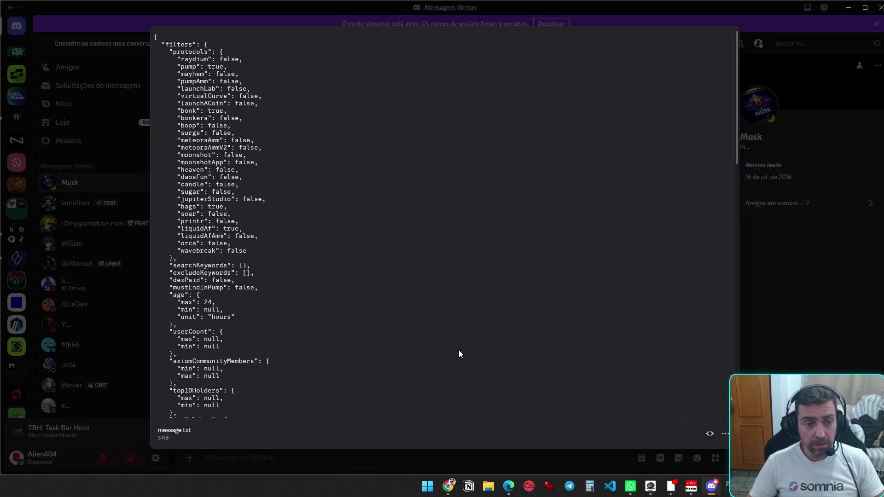
key(ctrl+a)
key(Escape)
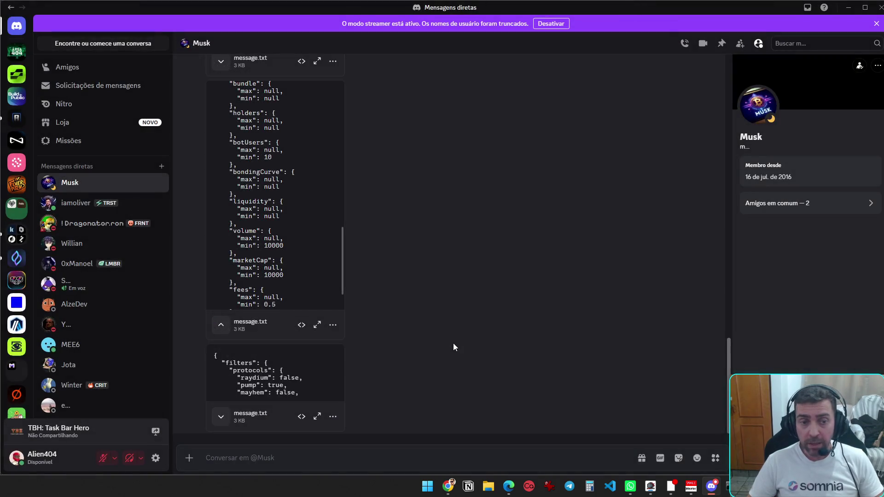
- Select all JSON in the first message.txt file, then minimize Discord
scroll(322, 315, down, 4)
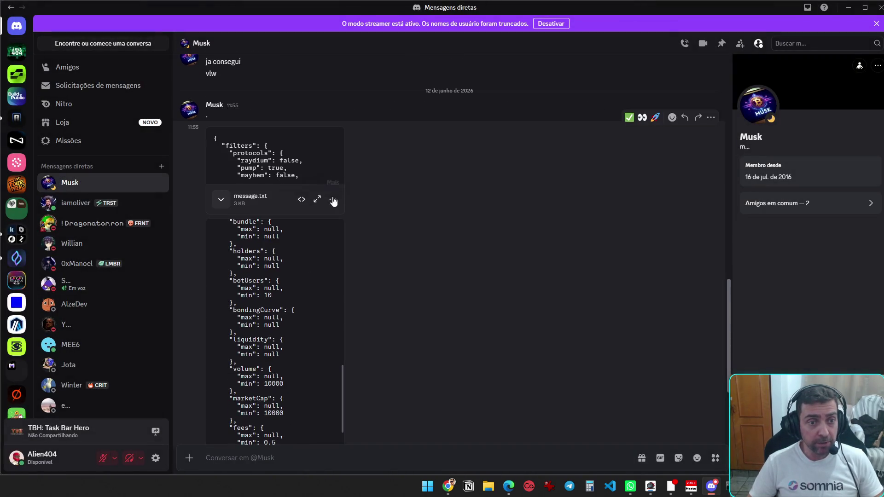
click(317, 201)
key(ctrl+a)
key(Escape)
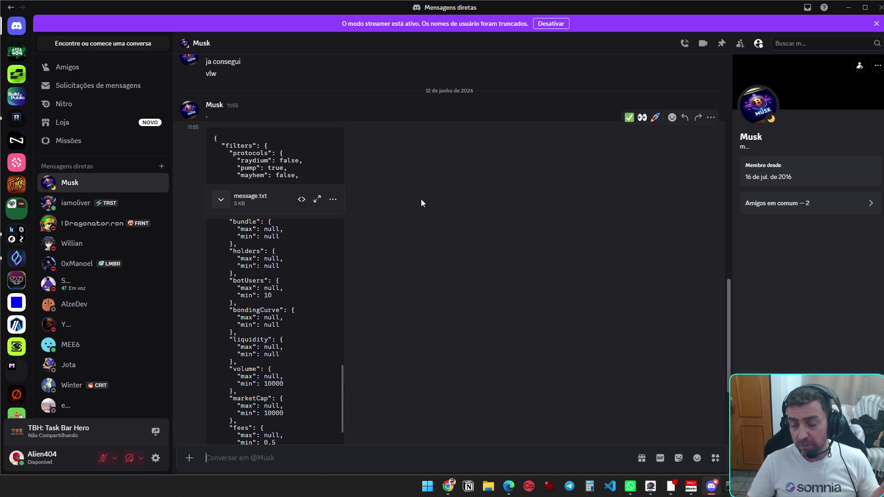
click(847, 6)
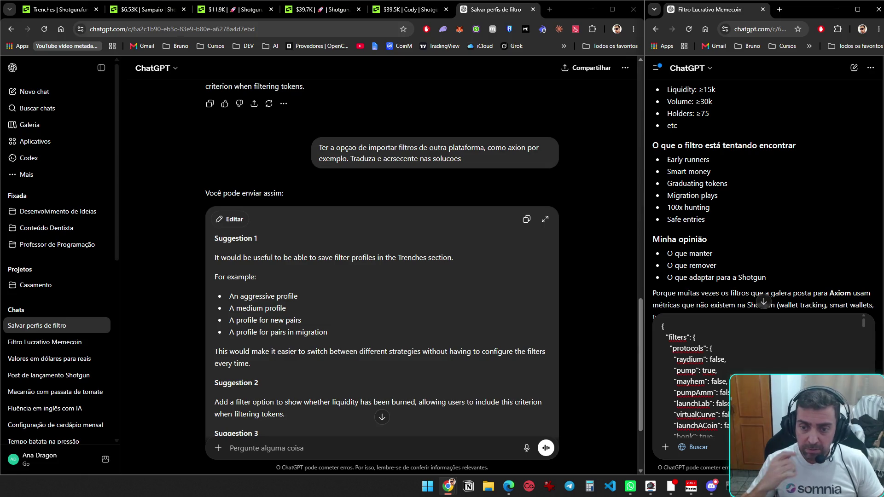
- Send the Axiom filter JSON, then follow up 'Eu nao te perguntei preencher na shotgu'
key(Return)
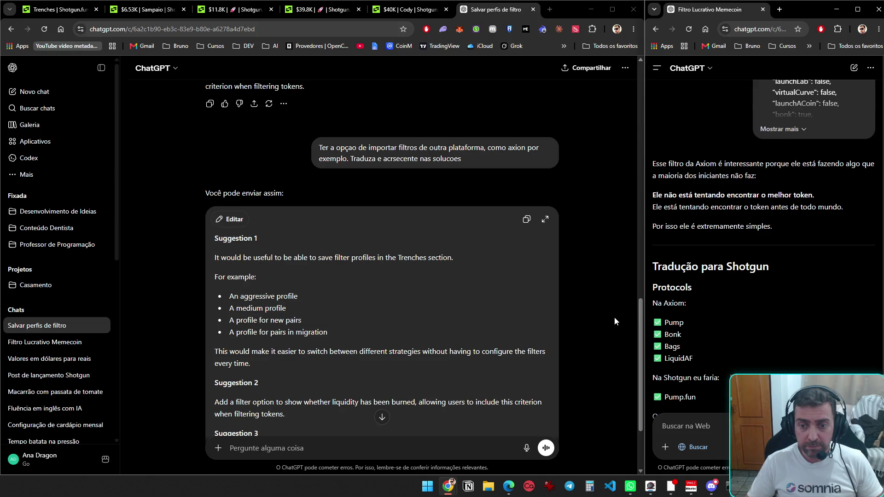
scroll(690, 340, down, 4)
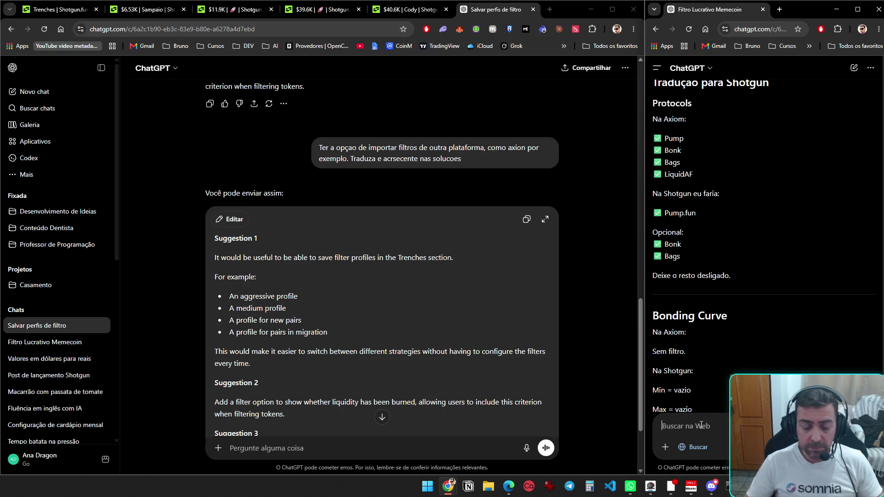
text(Eu nao te perguntei )
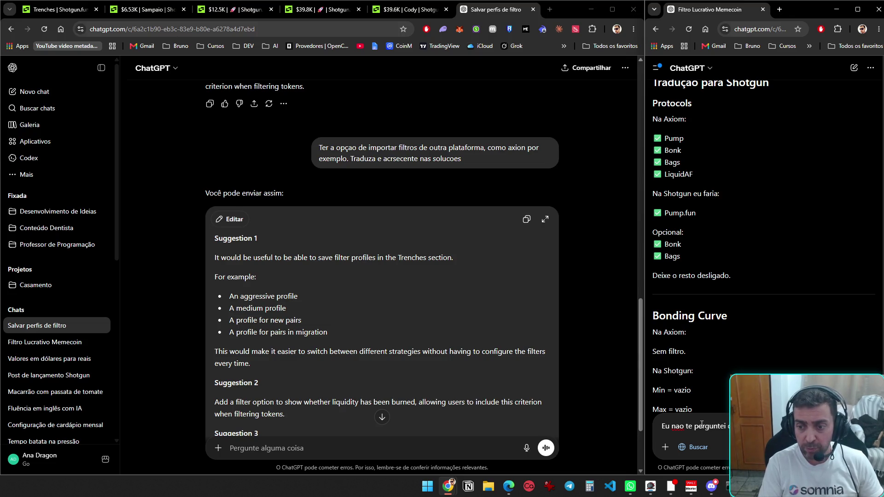
text(preencher na shotgu)
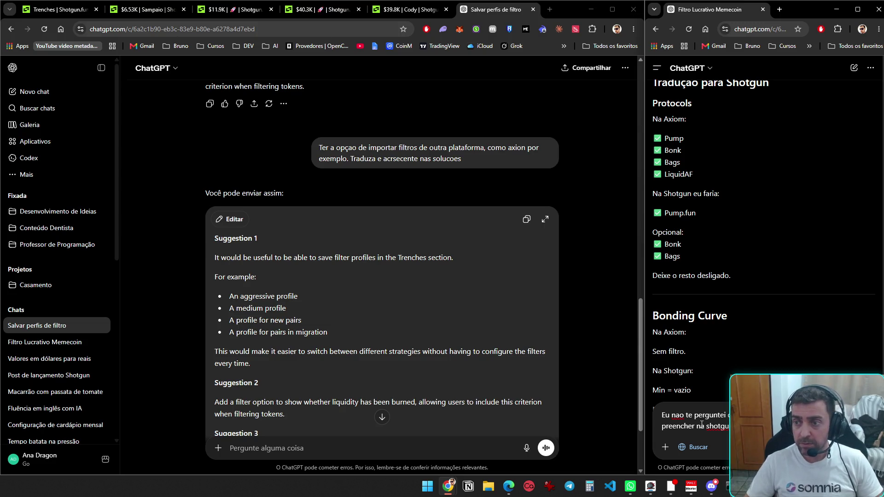
key(Return)
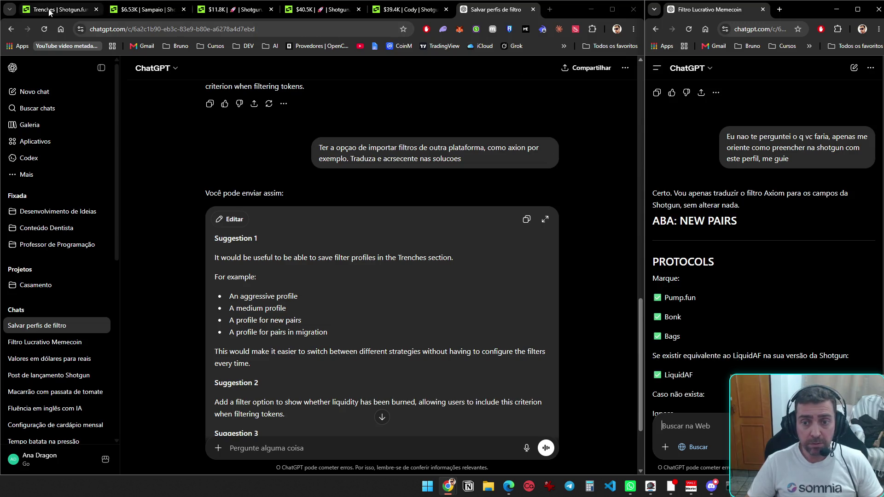
- Limit the Graduated protocols to Pump.fun, Bonk and Bags only
click(53, 12)
scroll(419, 214, up, 5)
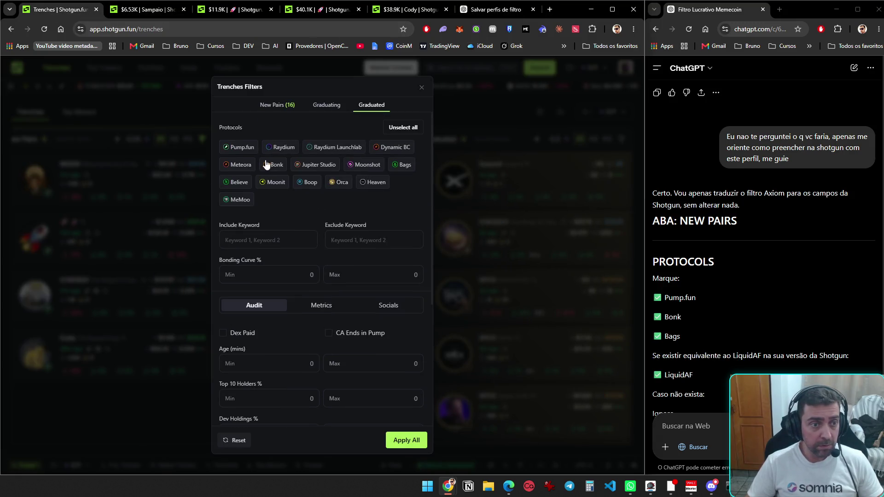
click(403, 127)
click(237, 148)
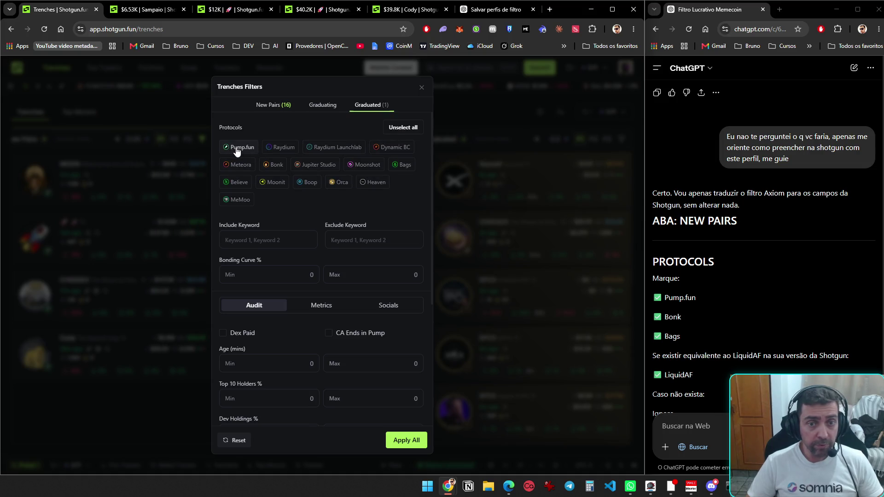
click(272, 166)
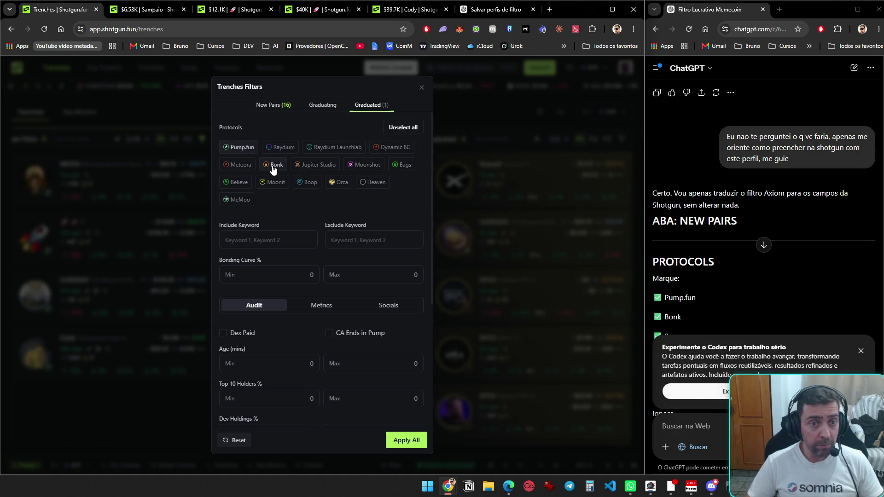
click(400, 168)
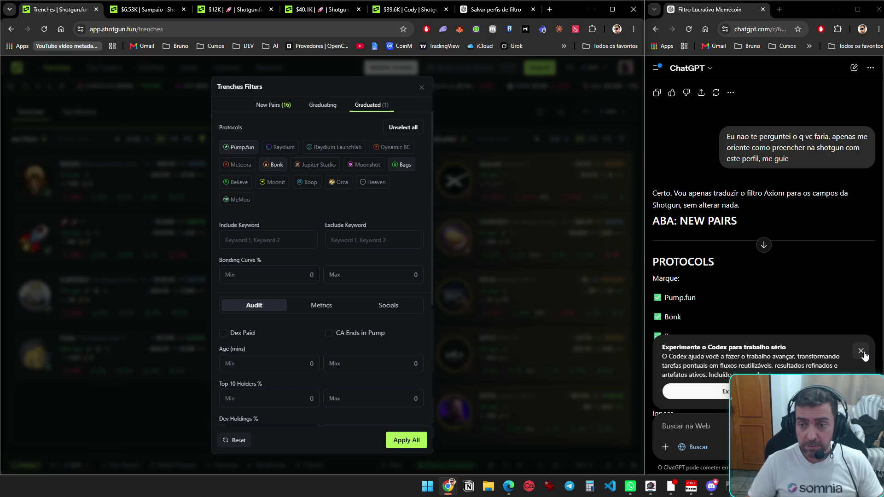
click(797, 326)
- Set the Graduated Age (mins) Max to 10 and Dev Holdings % Max to 30
scroll(803, 311, down, 4)
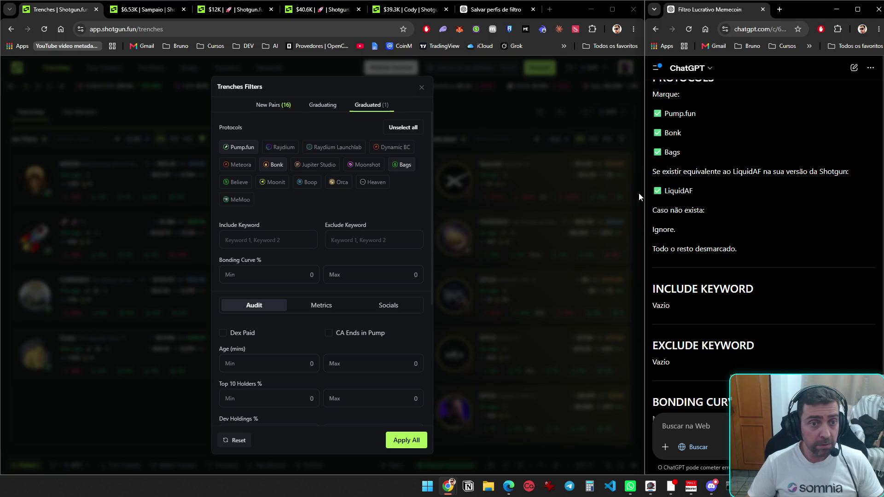
scroll(739, 236, down, 8)
click(331, 364)
text(10)
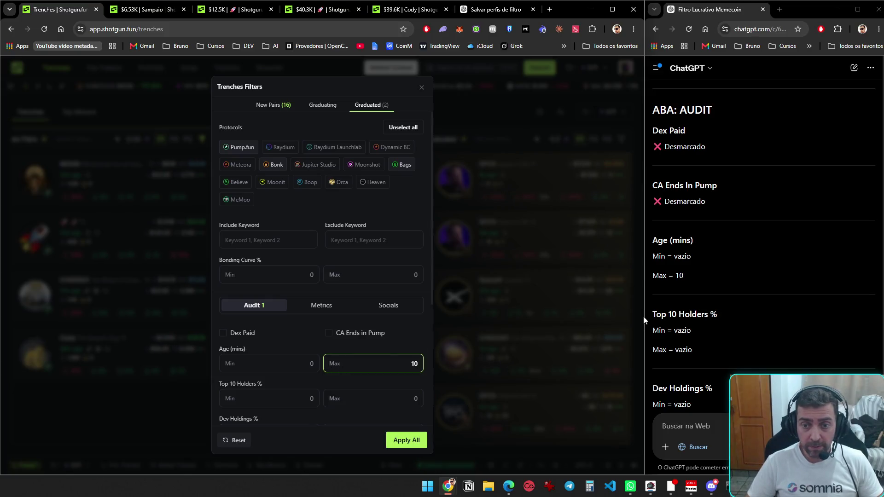
scroll(715, 340, down, 3)
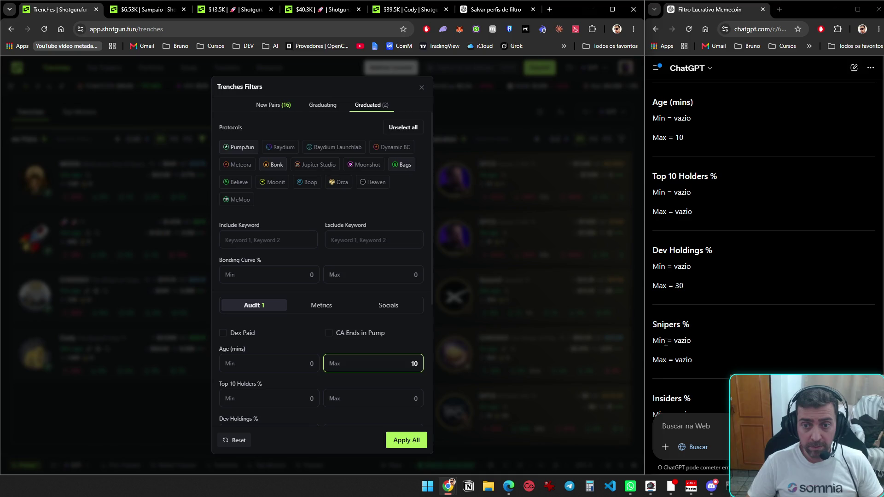
scroll(386, 390, down, 2)
click(360, 341)
text(300)
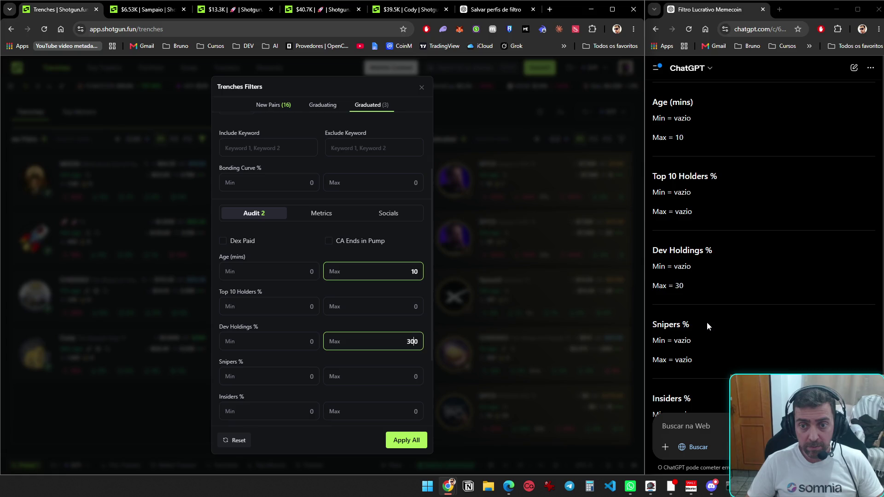
scroll(706, 322, down, 4)
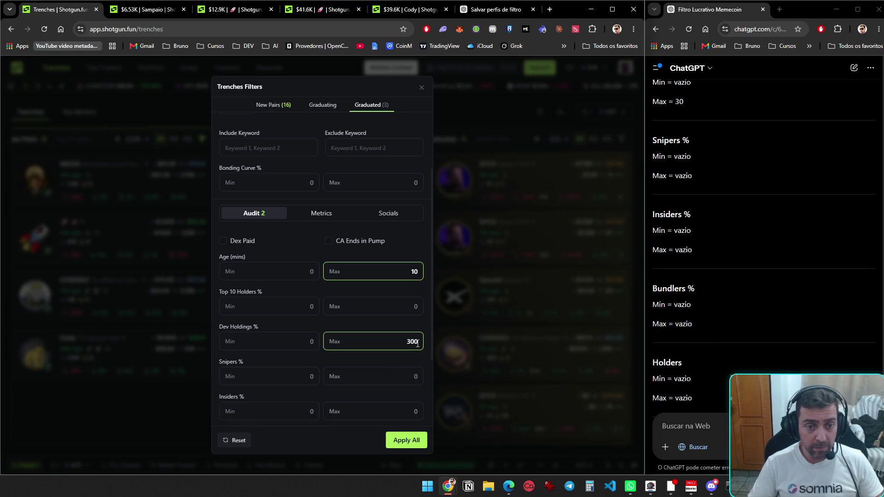
scroll(406, 343, down, 2)
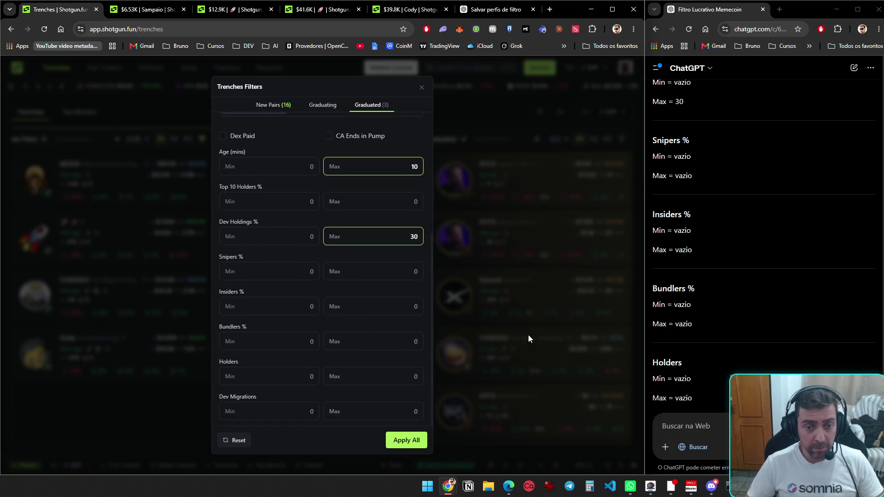
scroll(761, 303, down, 4)
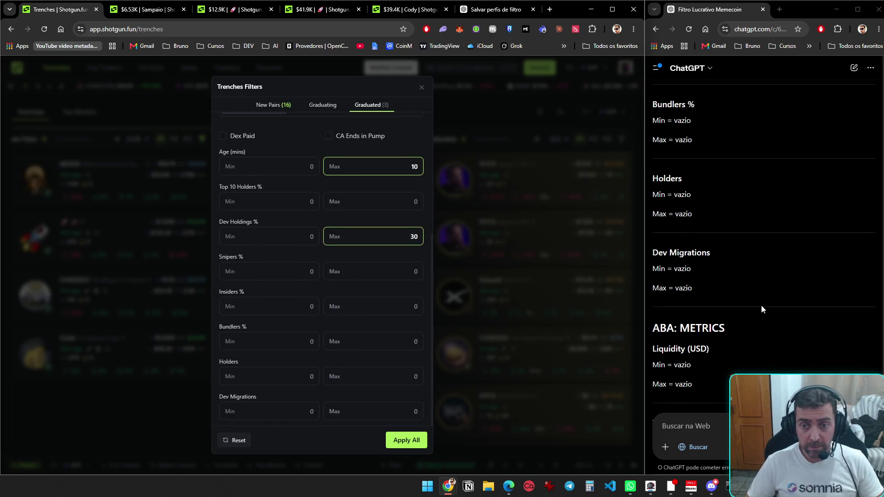
scroll(761, 305, down, 2)
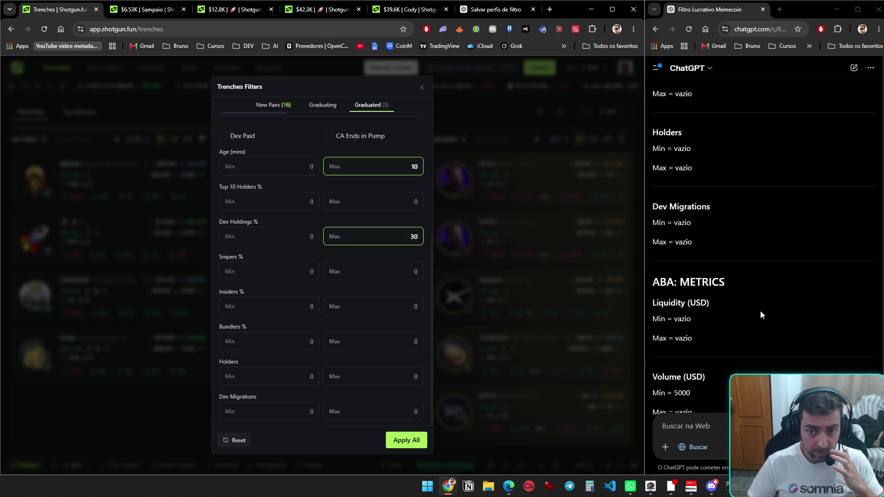
click(323, 111)
- Limit the New Pairs protocols to Pump.fun only
click(278, 111)
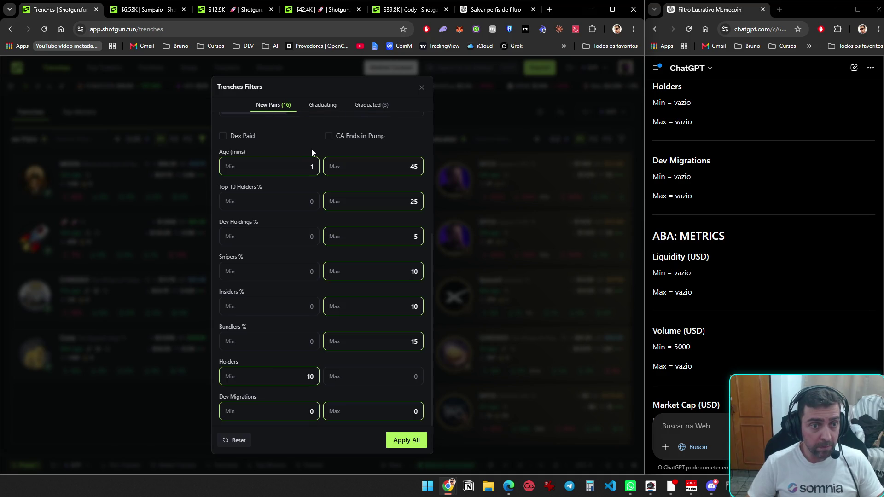
scroll(380, 272, up, 5)
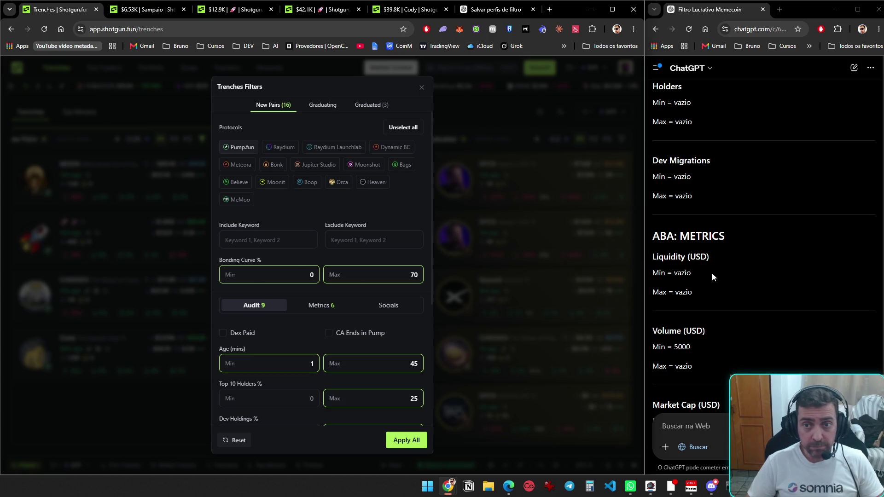
scroll(698, 284, up, 10)
scroll(698, 284, up, 5)
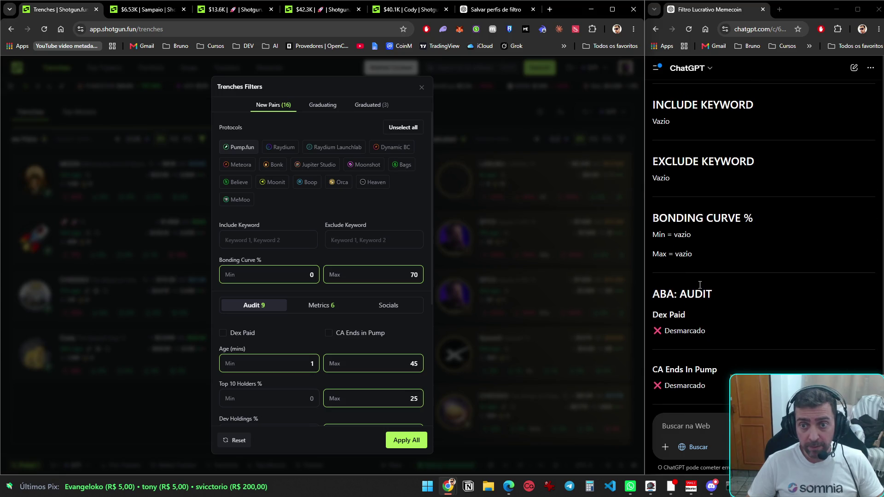
scroll(700, 285, up, 2)
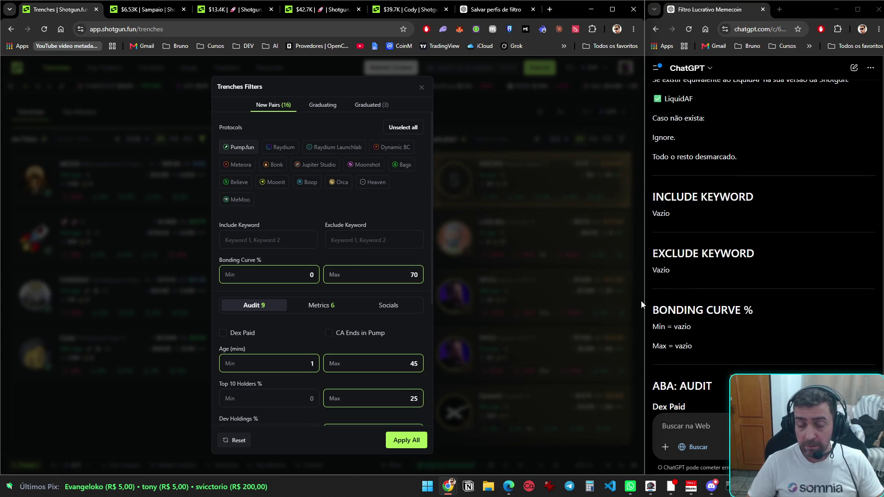
click(252, 150)
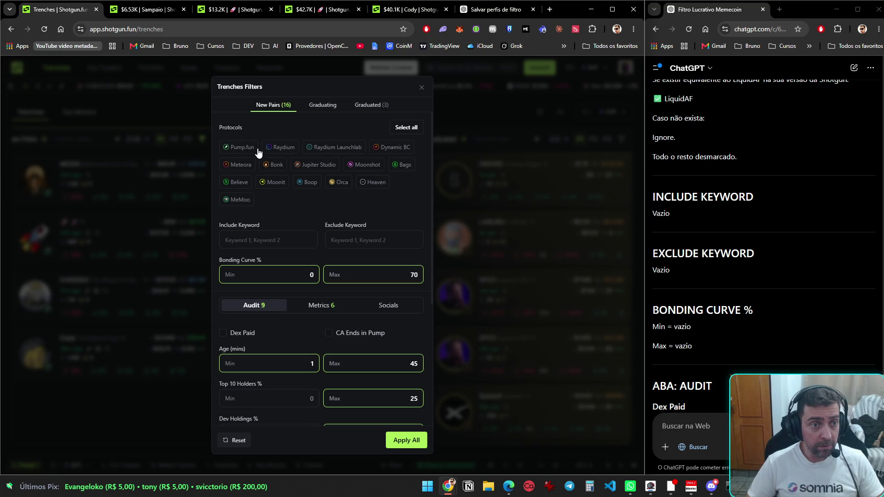
click(398, 133)
click(399, 131)
click(237, 151)
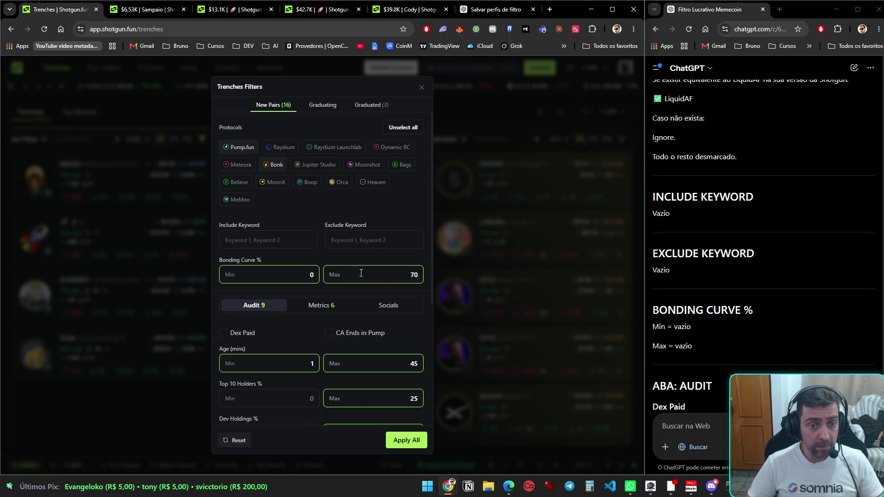
scroll(656, 273, up, 4)
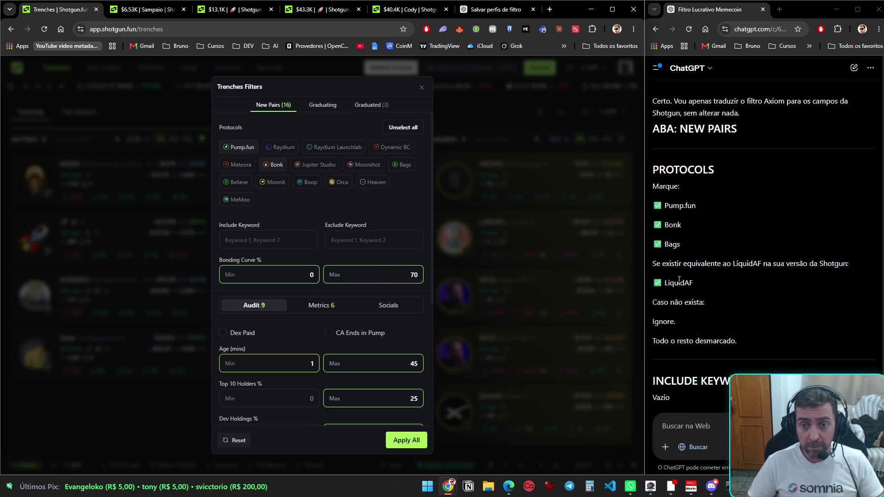
scroll(677, 279, down, 2)
- Clear the Bonding Curve maximum of 70 and set age to no minimum, maximum 10
click(379, 273)
key(Delete)
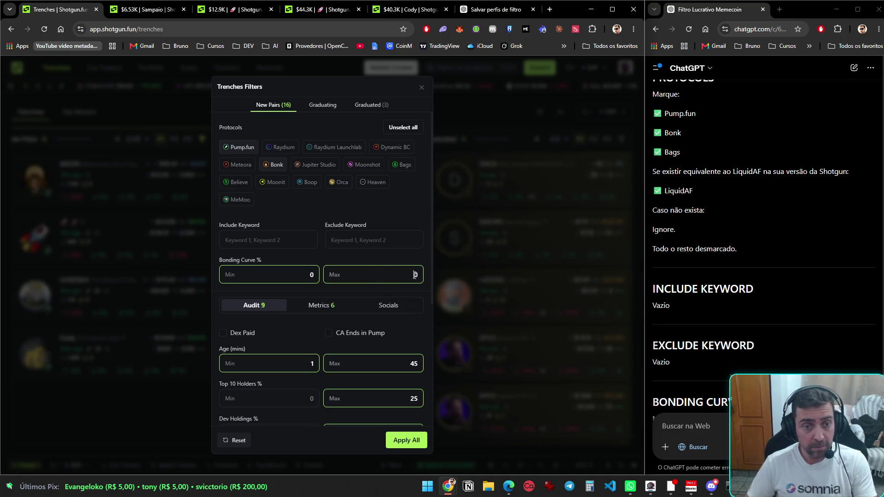
scroll(729, 288, down, 4)
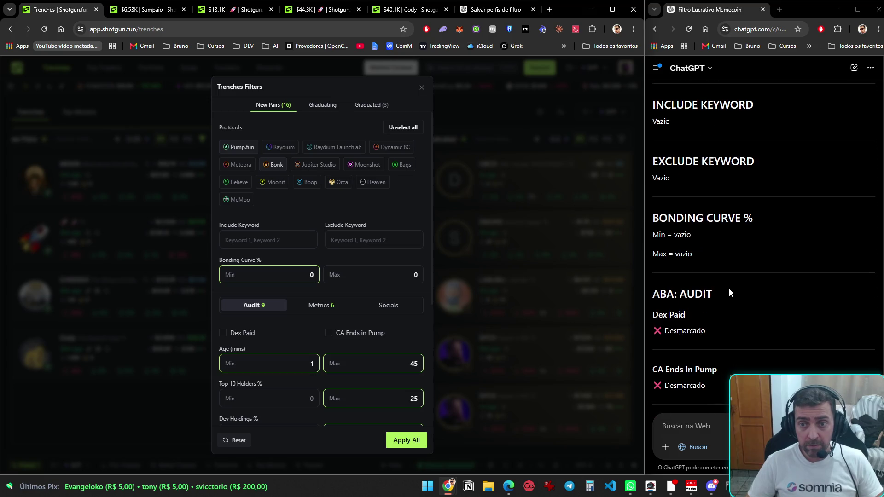
scroll(728, 280, down, 5)
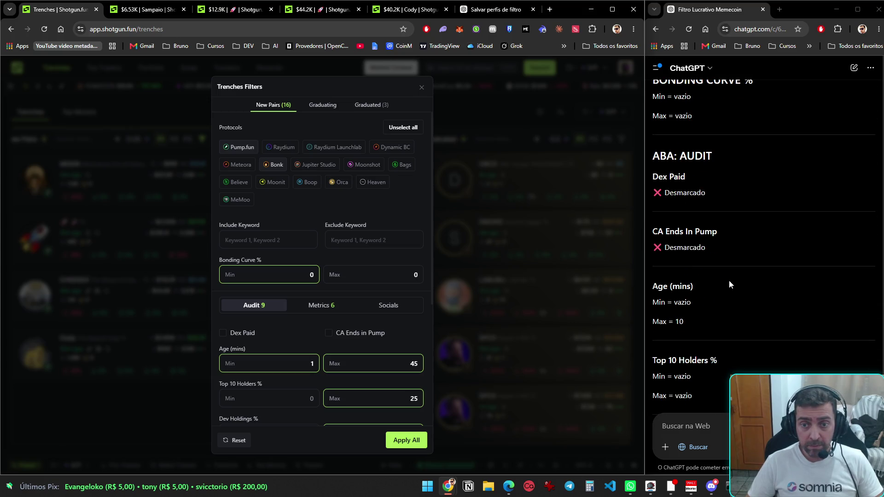
click(280, 371)
key(BackSpace)
key(Tab)
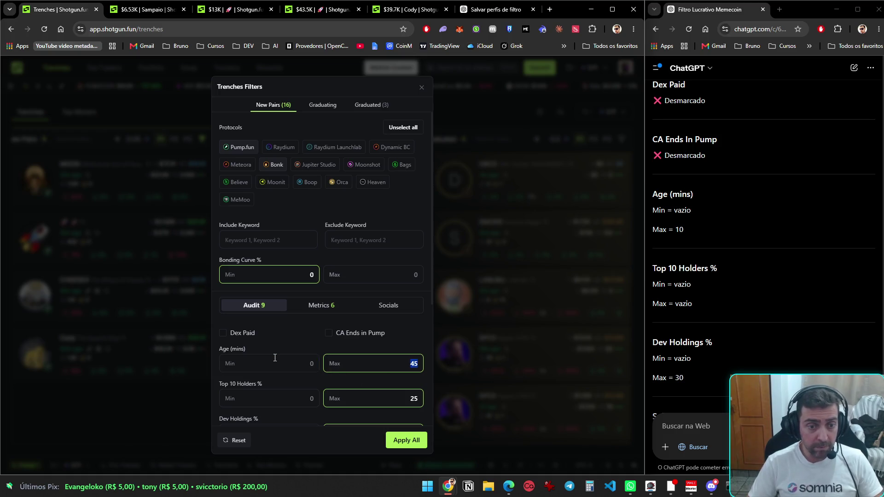
text(10)
key(Tab)
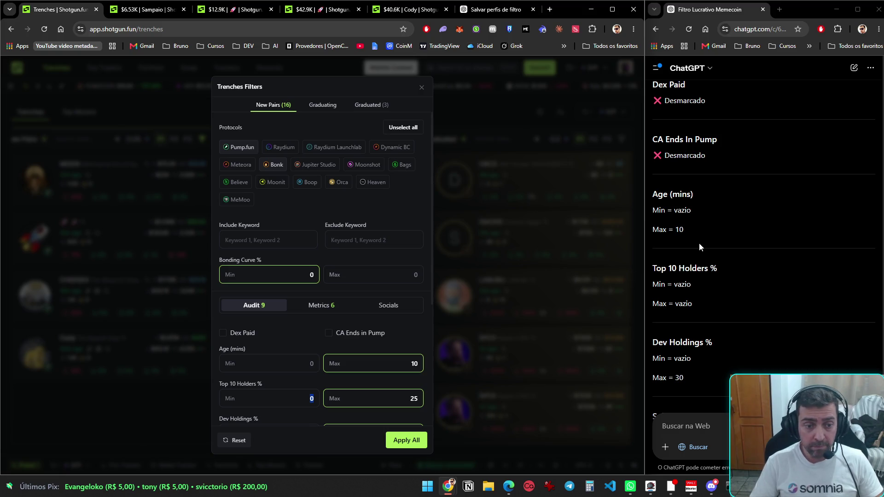
- Clear the Top 10 Holders maximum of 25 and Snipers maximum of 10, keeping Dev Holdings 30
key(BackSpace)
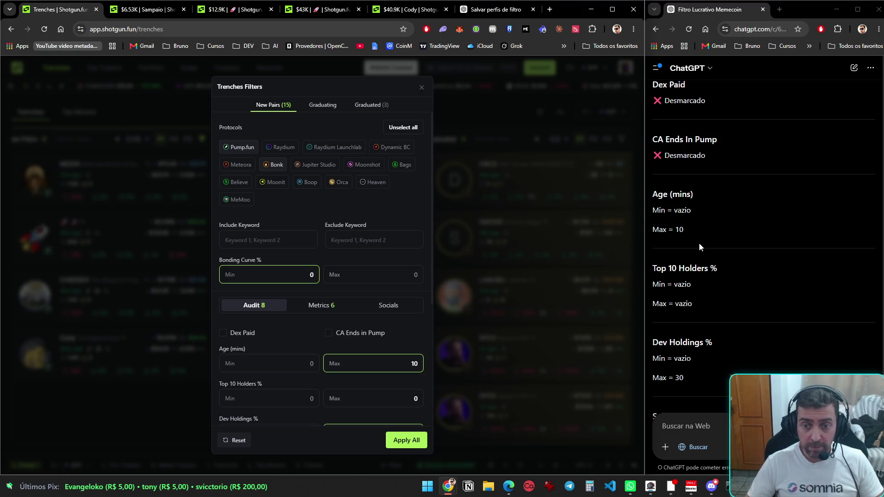
scroll(426, 308, down, 3)
key(Tab)
key(Tab)
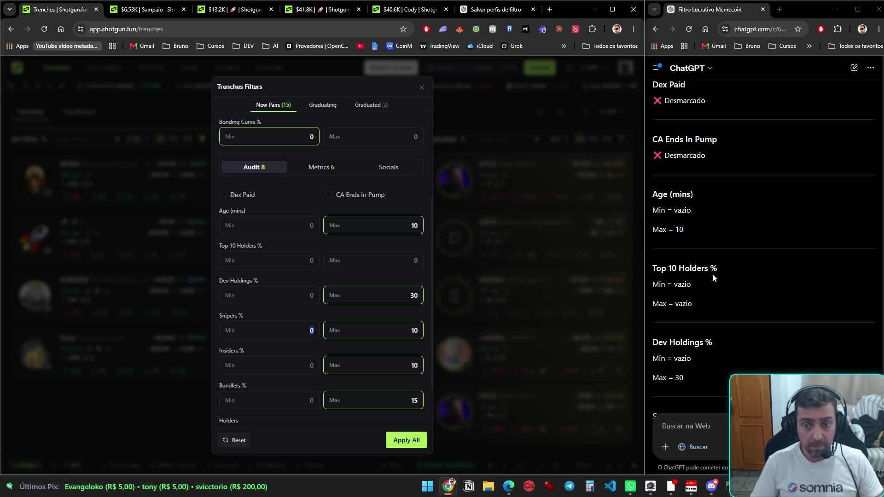
scroll(675, 265, down, 2)
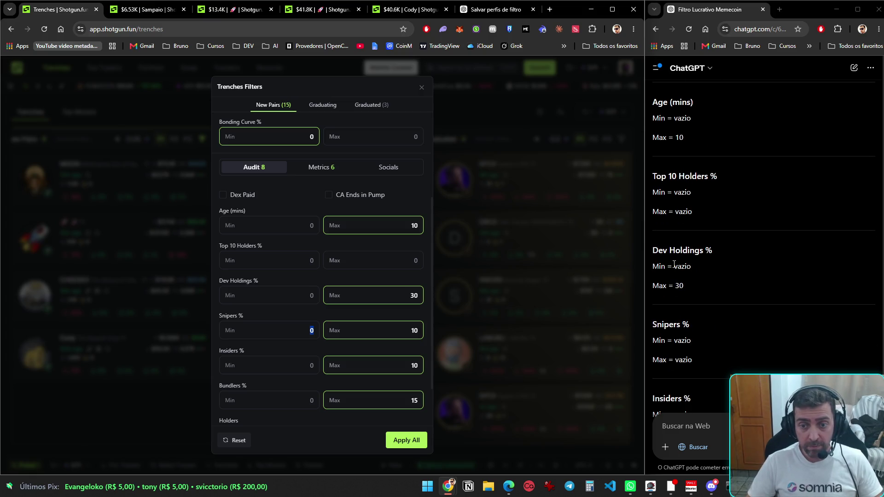
key(Tab)
key(BackSpace)
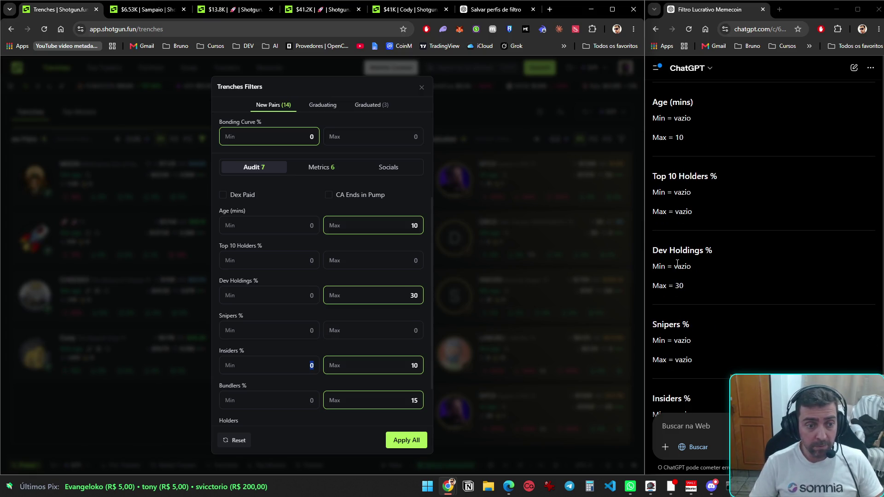
- Clear the Insiders maximum of 10, Bundlers maximum of 15 and Holders minimum of 10
scroll(848, 271, down, 3)
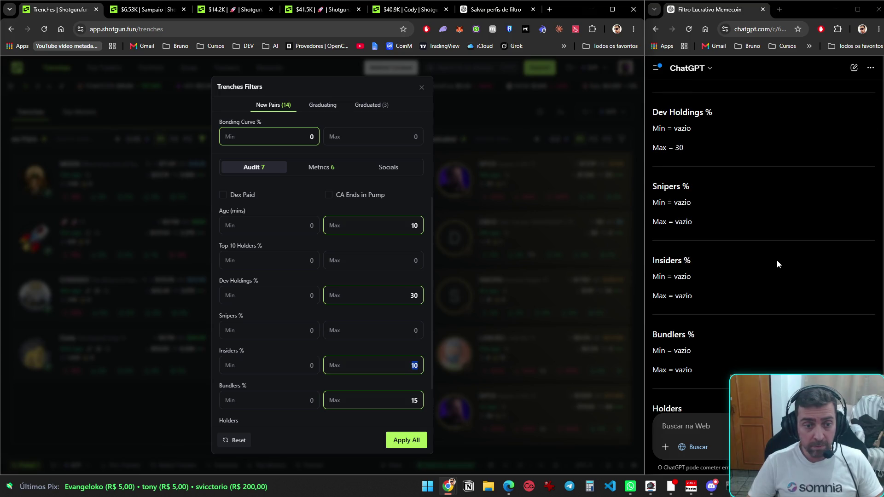
key(BackSpace)
key(Tab)
scroll(778, 264, down, 3)
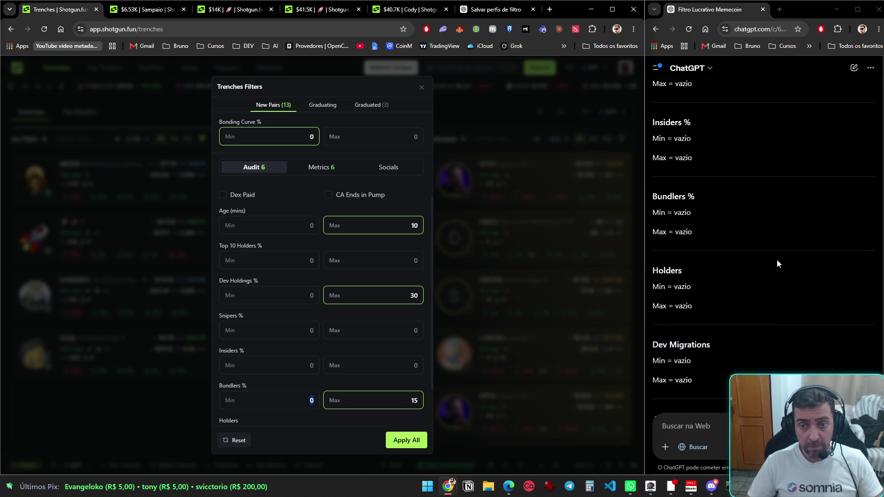
key(BackSpace)
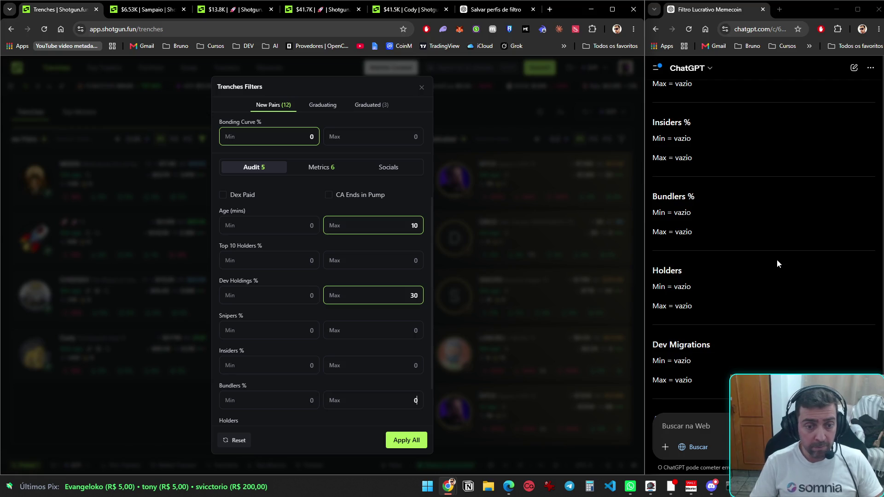
scroll(777, 261, down, 4)
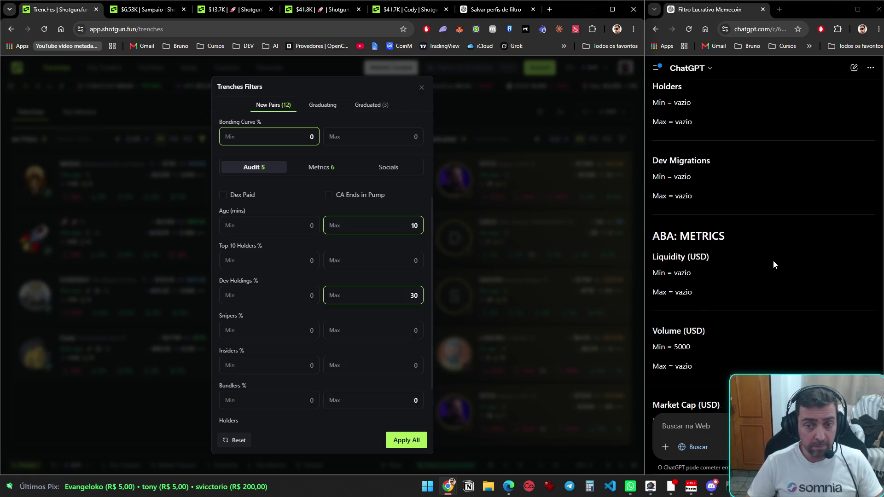
key(Tab)
scroll(403, 336, down, 1)
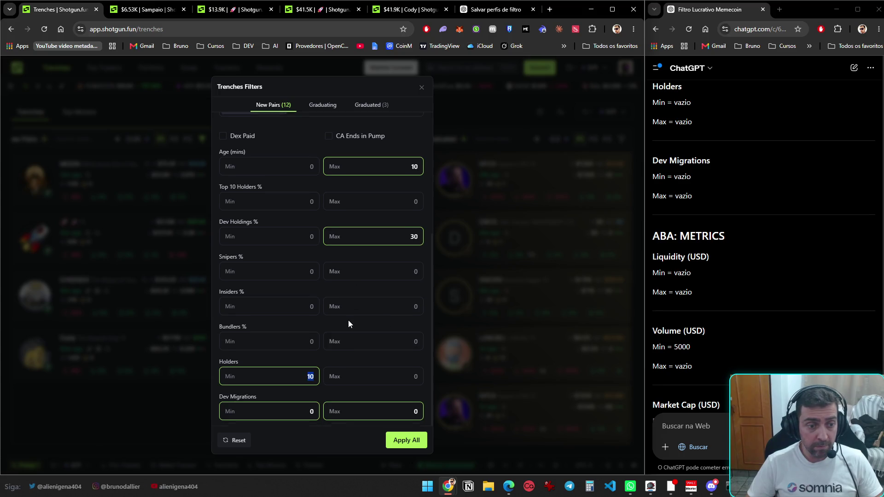
key(BackSpace)
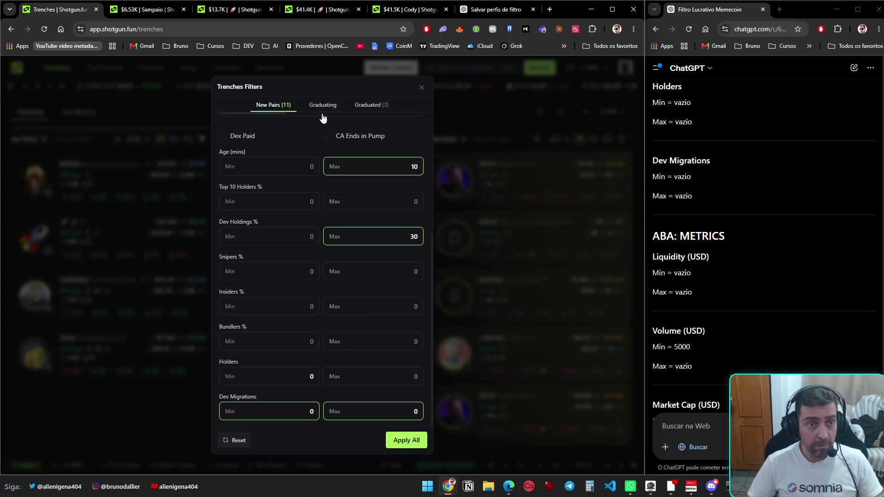
scroll(320, 142, up, 5)
click(320, 311)
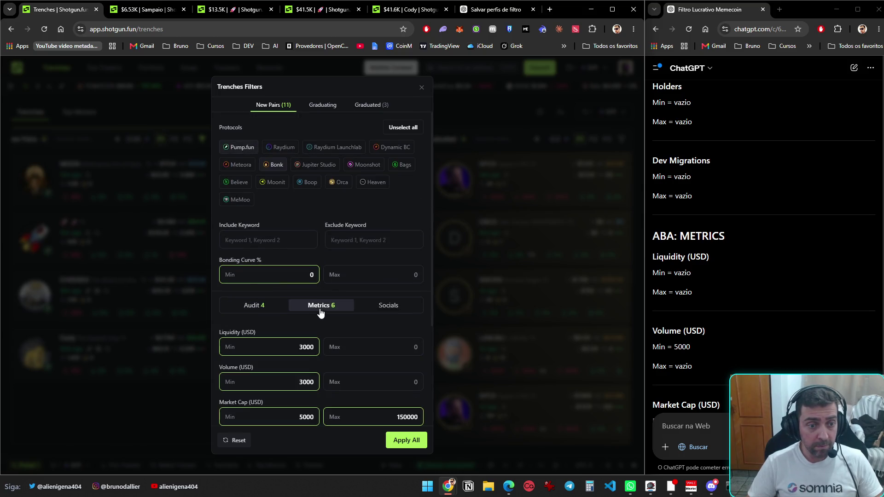
- Remove the 3000 Liquidity minimum and the 150000 Market Cap maximum from Metrics
scroll(763, 229, down, 2)
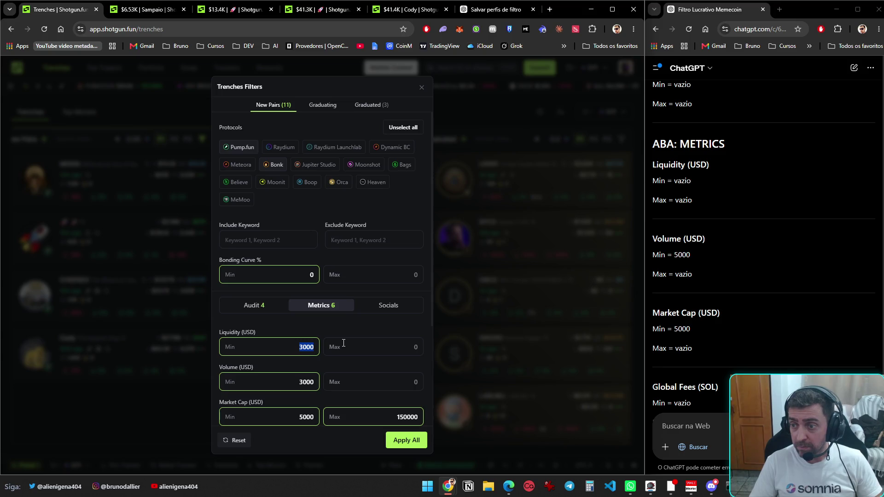
key(BackSpace)
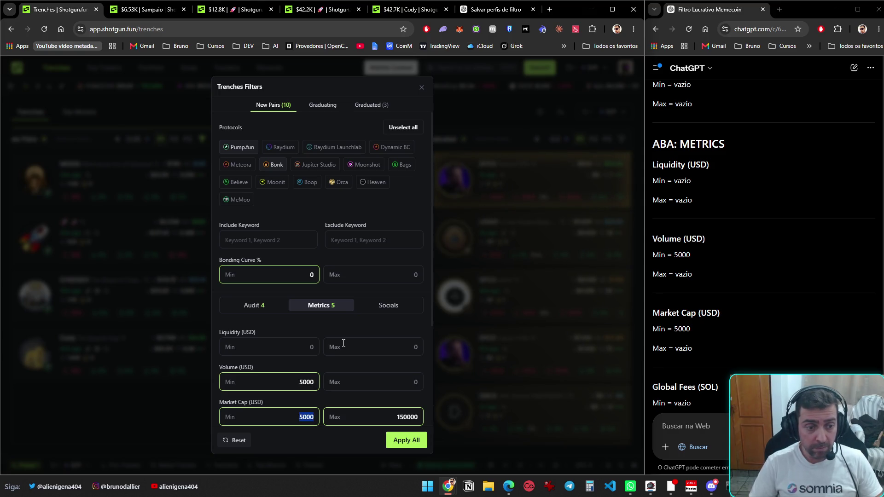
key(BackSpace)
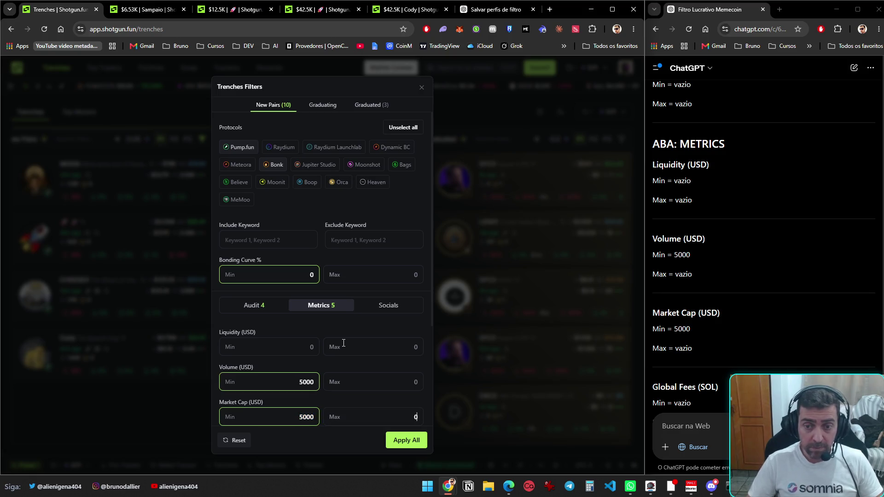
scroll(737, 315, down, 3)
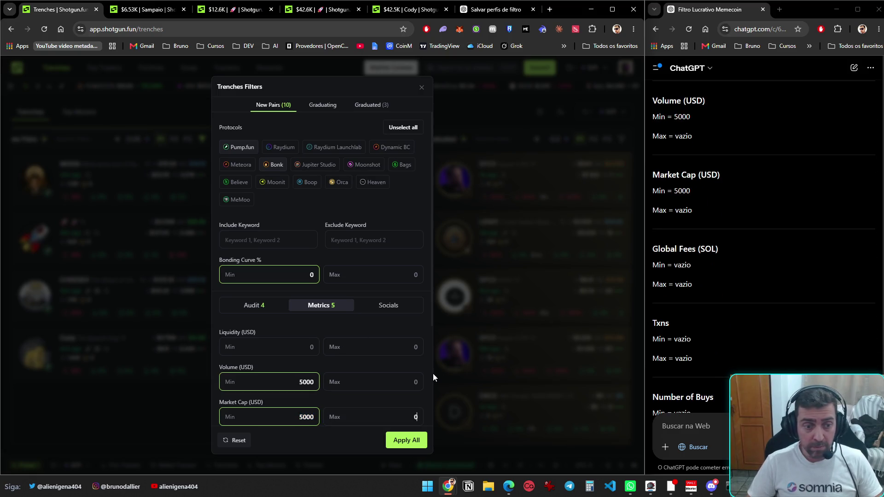
scroll(344, 386, down, 3)
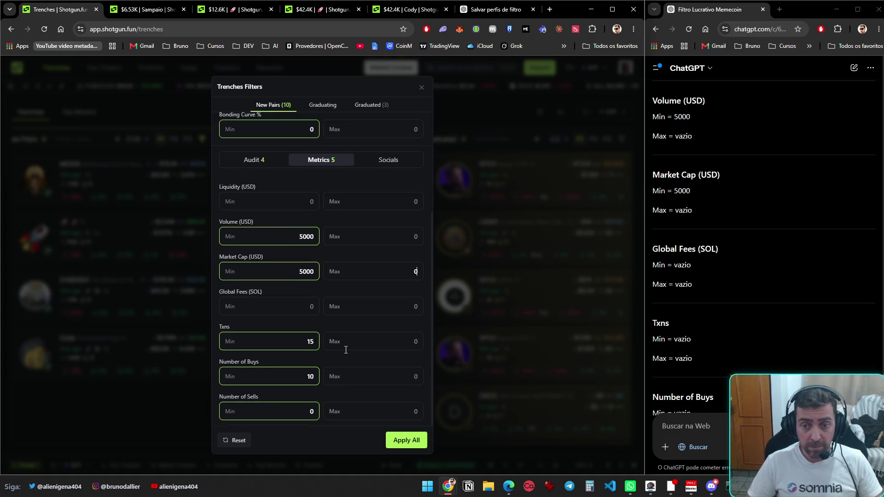
scroll(756, 291, down, 6)
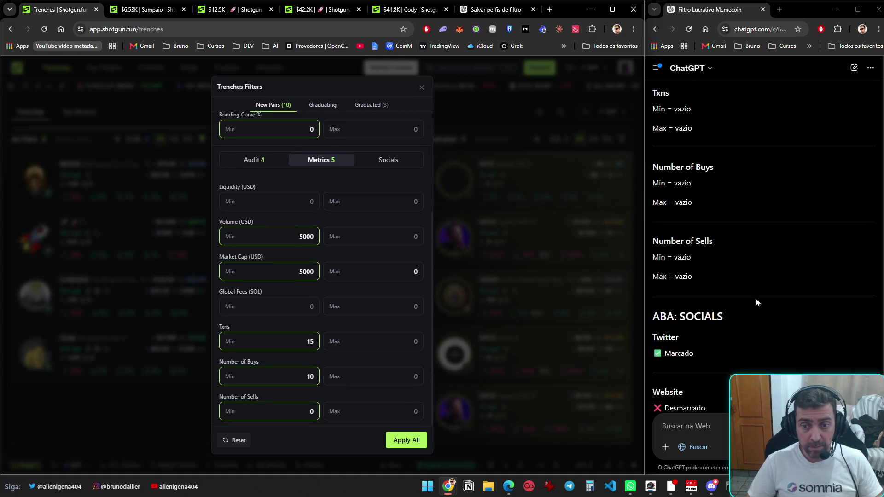
click(386, 160)
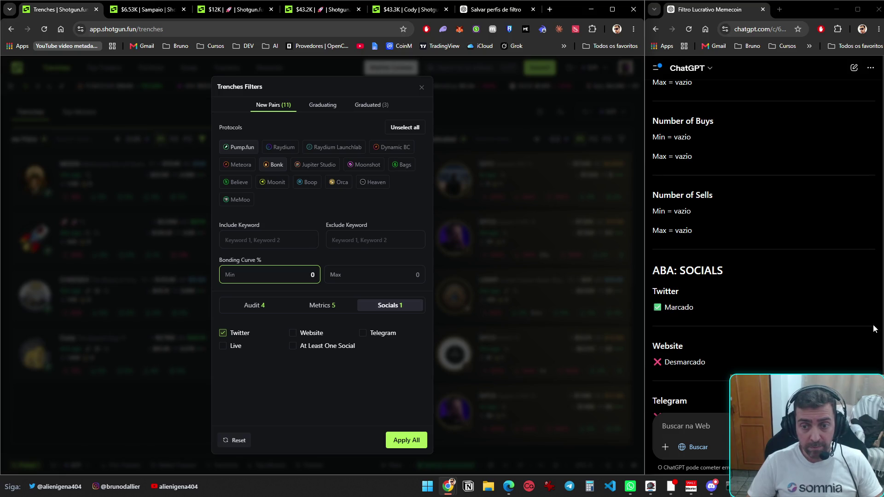
- Apply all the New Pairs Trenches filters, including Twitter required
scroll(747, 303, down, 5)
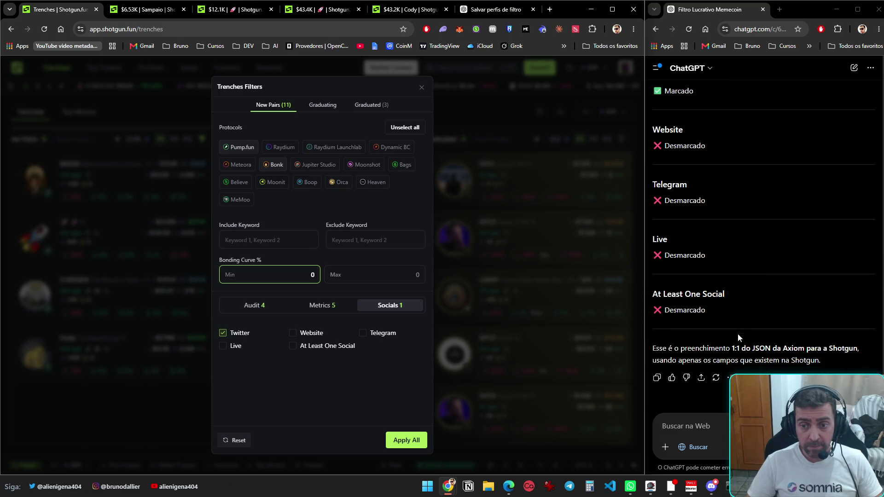
click(396, 440)
scroll(129, 350, down, 3)
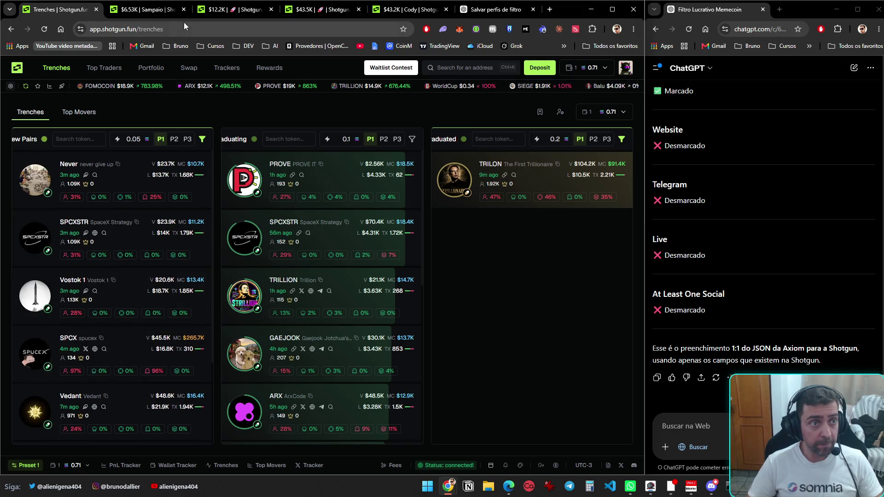
- Reload the Sampaio trade page, try selling 100% of it, and close its tab
click(156, 16)
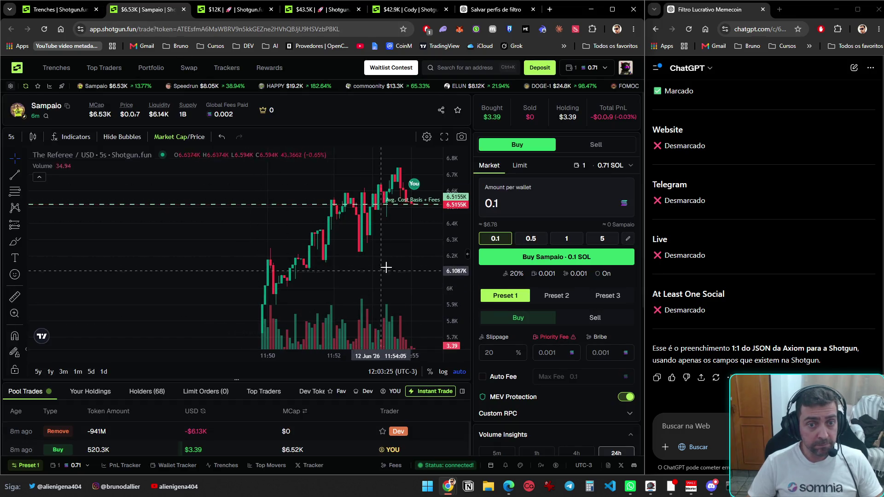
key(F5)
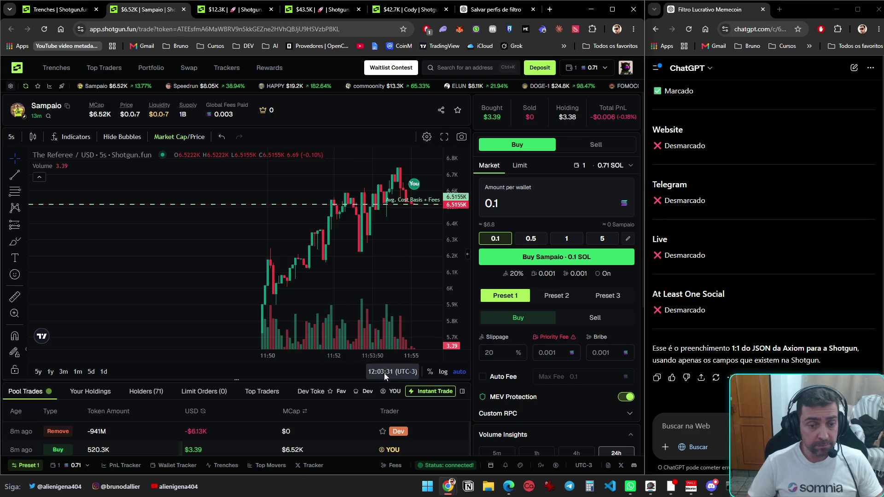
click(431, 391)
click(379, 298)
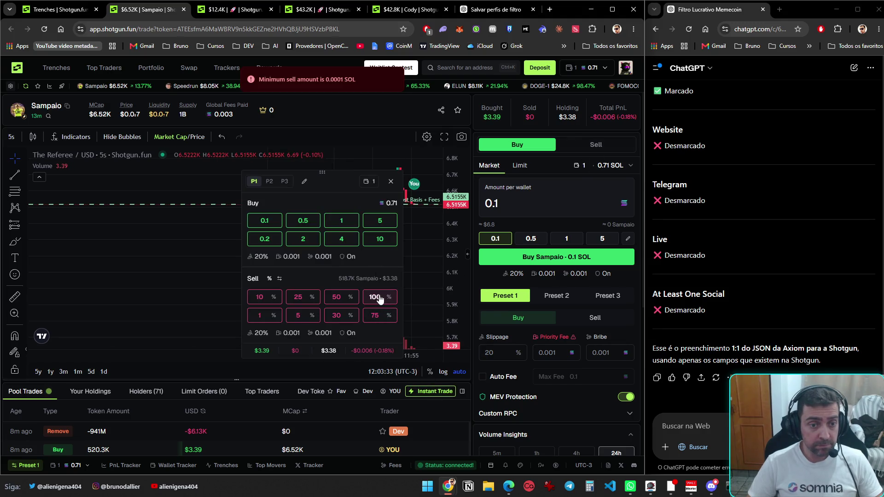
key(ctrl+w)
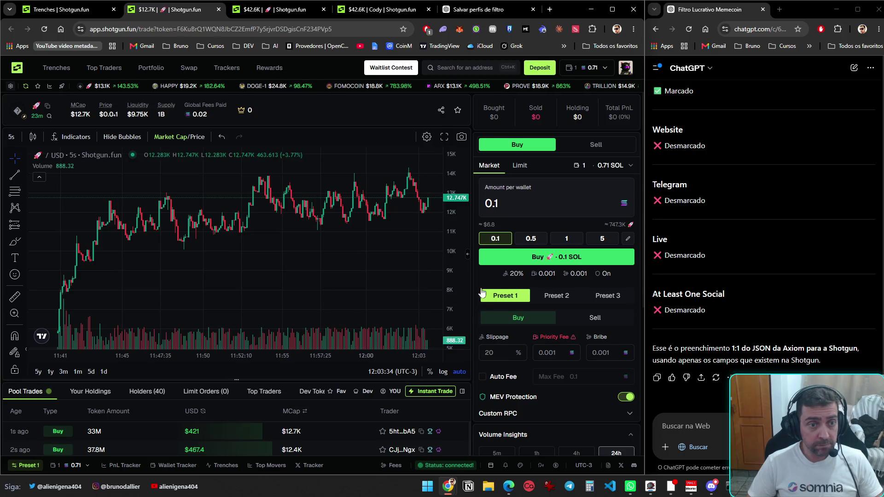
- Close the next token's tab and return to the Trenches list
key(ctrl+Tab)
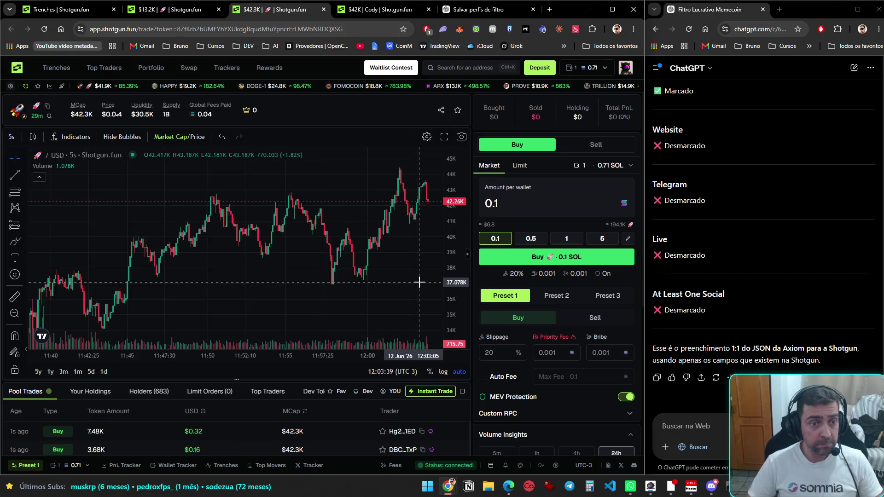
key(ctrl+w)
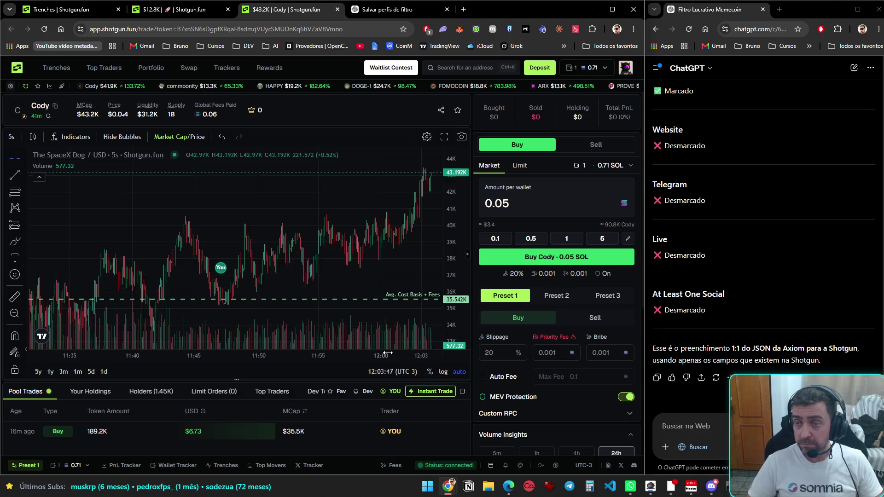
key(ctrl+Tab)
key(ctrl+Tab)
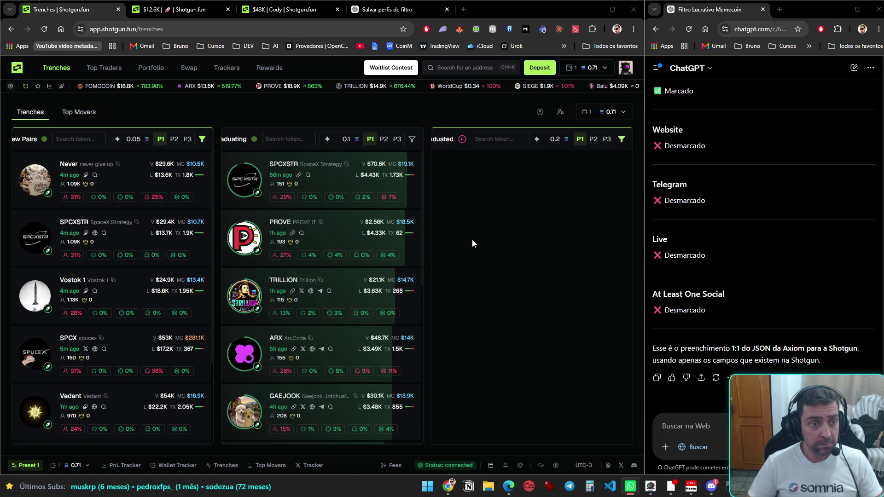
- Open the Never, MemeMachine and Presidunt tokens in new tabs
middle_click(129, 174)
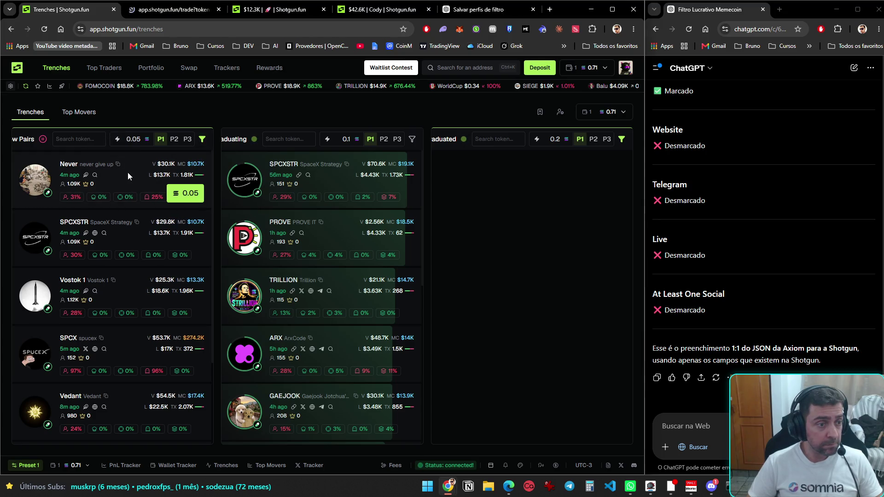
scroll(122, 313, down, 2)
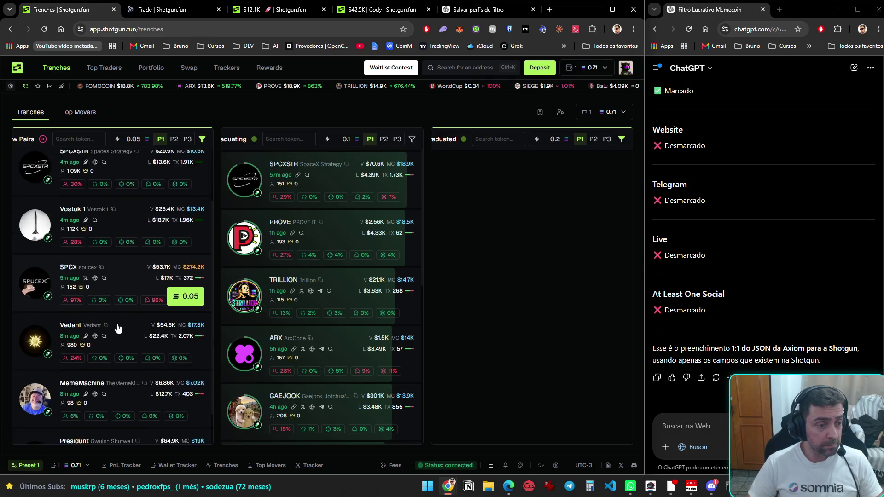
scroll(126, 318, down, 1)
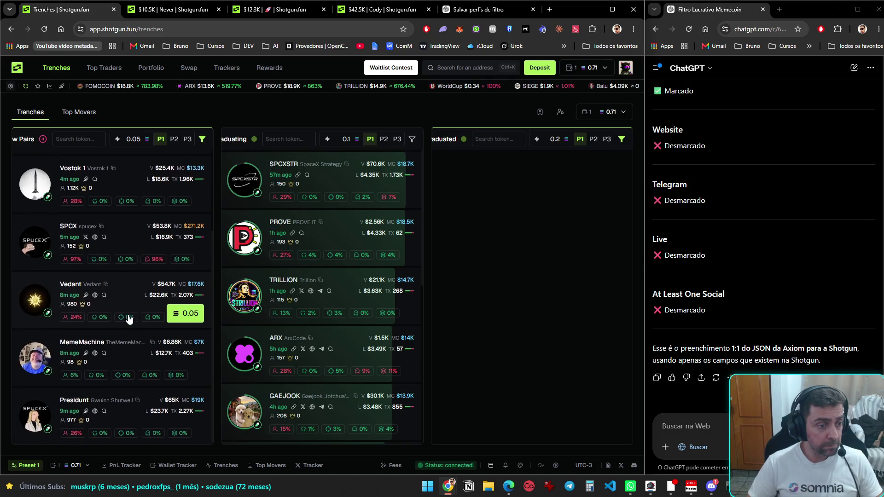
middle_click(123, 360)
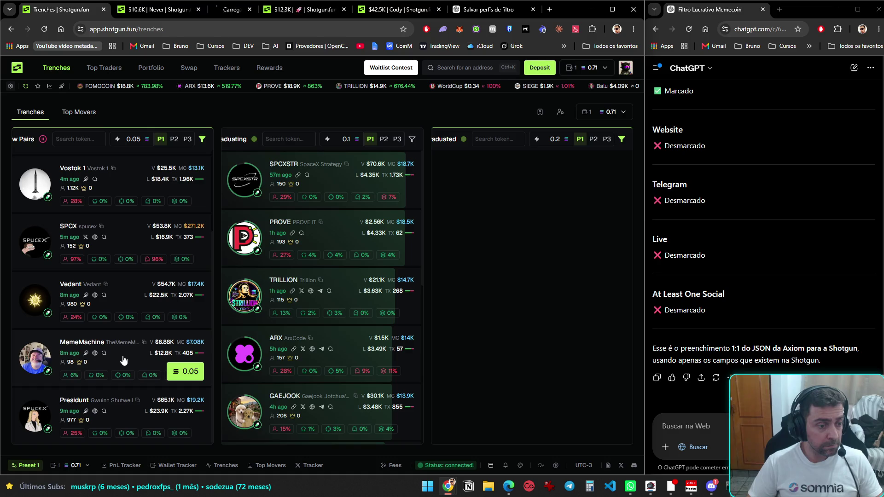
middle_click(125, 414)
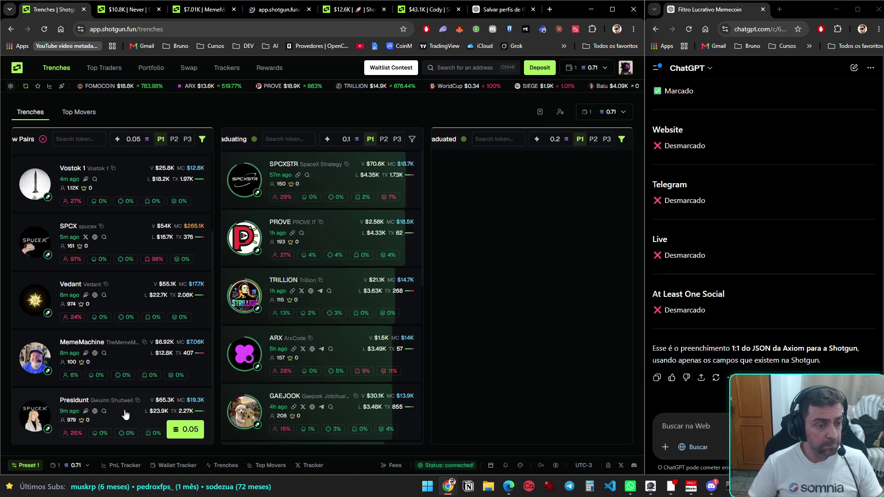
- Review each token's trade page with its quick trade panel closed, then return to Trenches
key(ctrl+Tab)
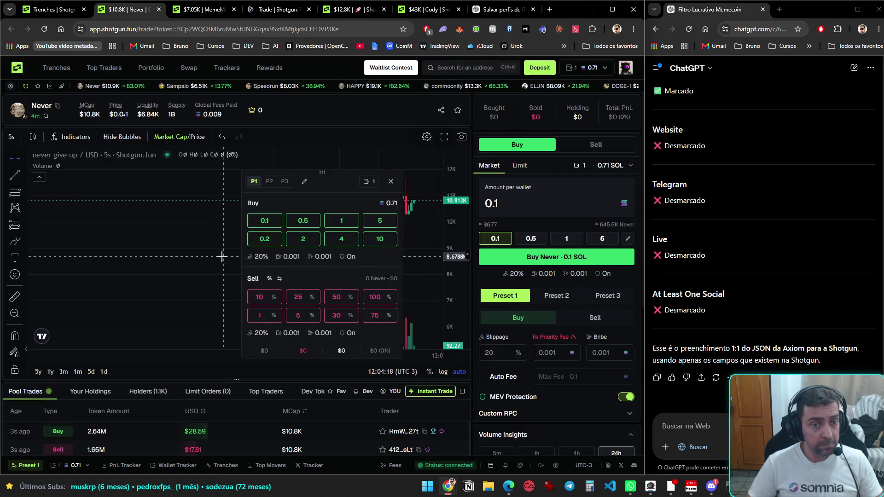
click(390, 183)
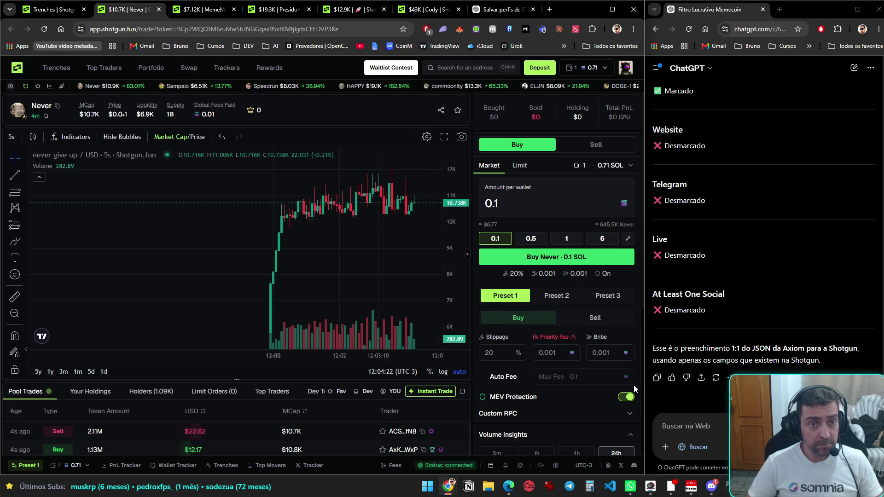
key(ctrl+Tab)
click(428, 394)
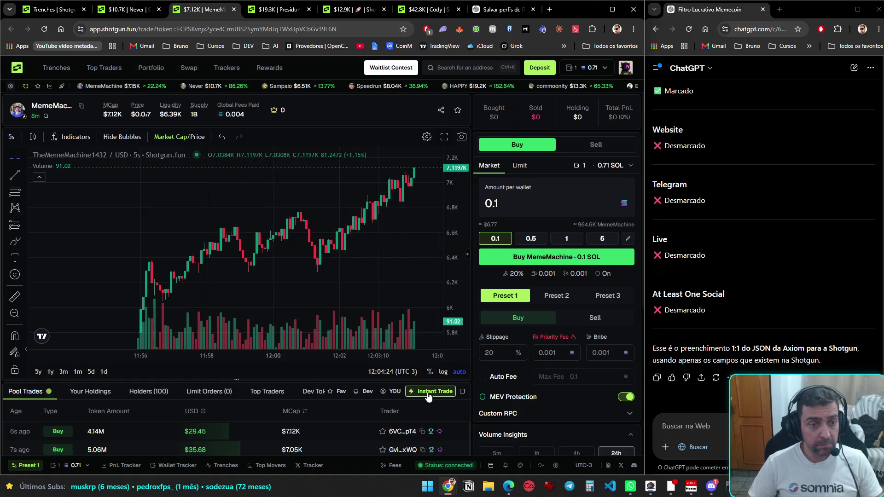
key(ctrl+Tab)
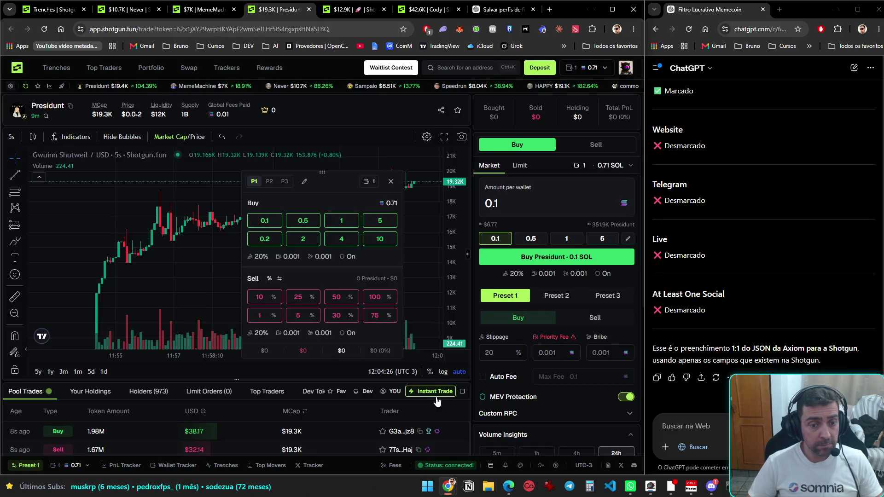
click(435, 395)
key(ctrl+Tab)
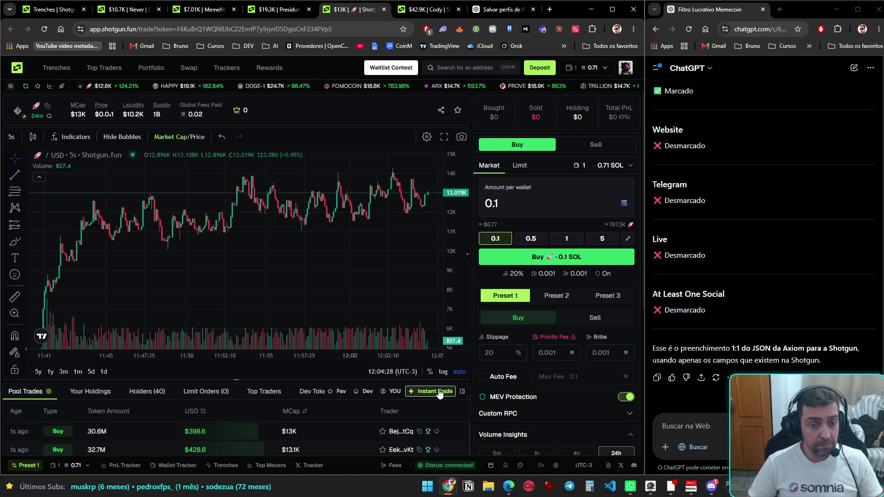
key(ctrl+Tab)
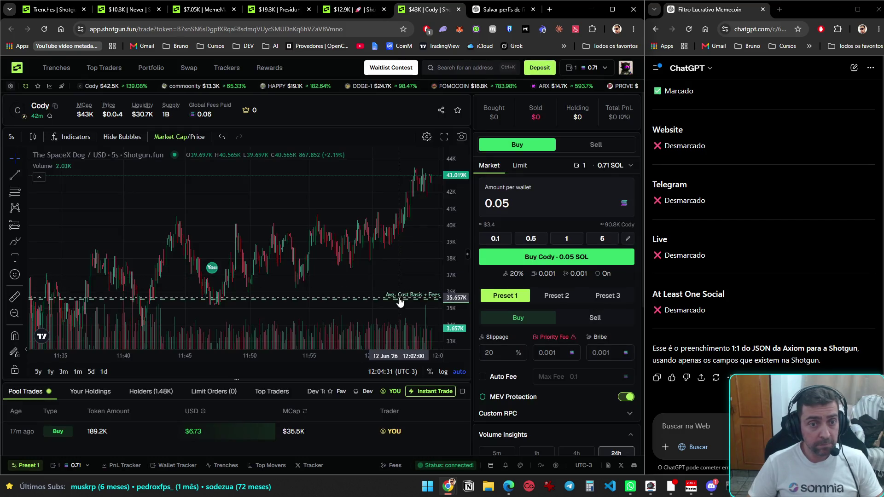
key(ctrl+1)
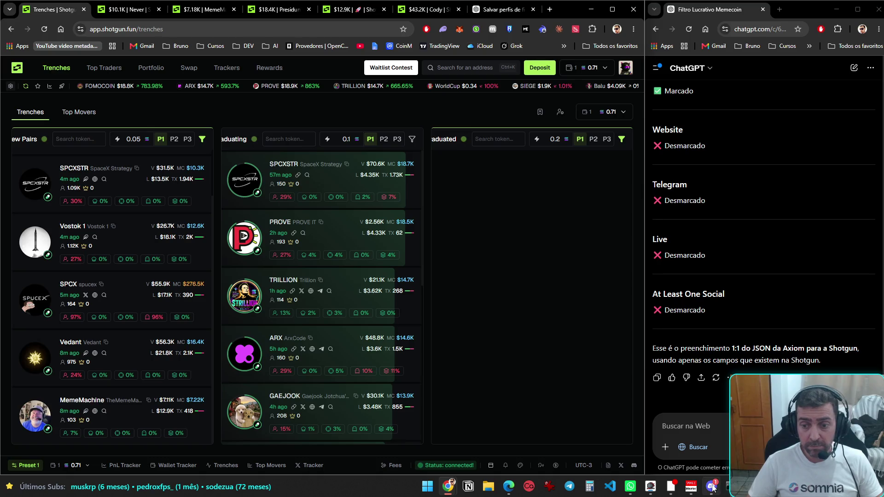
click(713, 488)
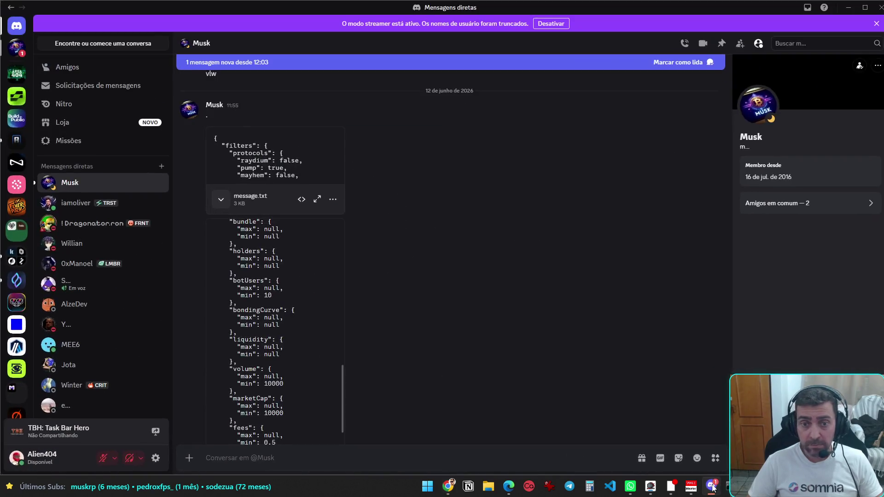
- Enlarge and review the Axiom filter screenshots in the Discord DM, including the Audit settings
scroll(437, 204, down, 5)
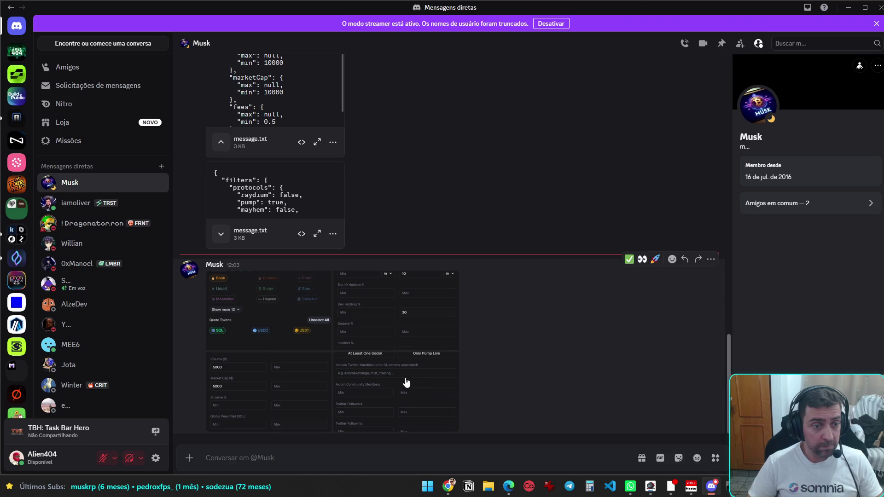
click(330, 369)
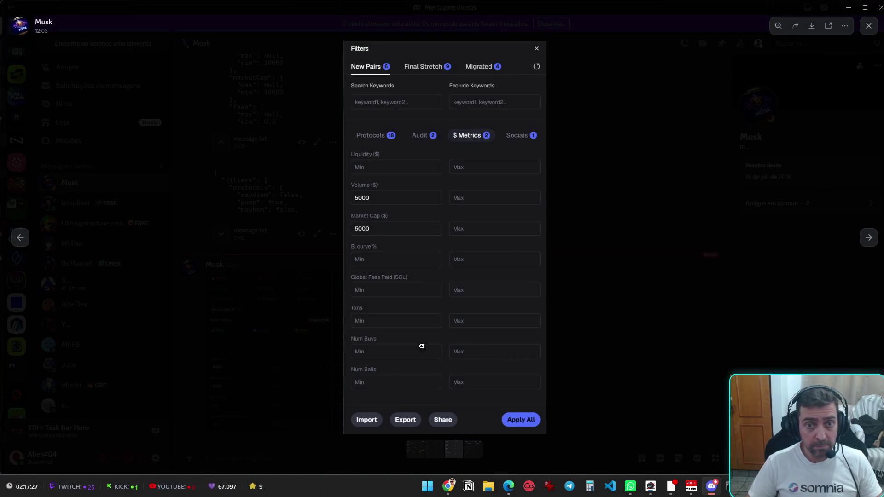
click(280, 346)
click(277, 337)
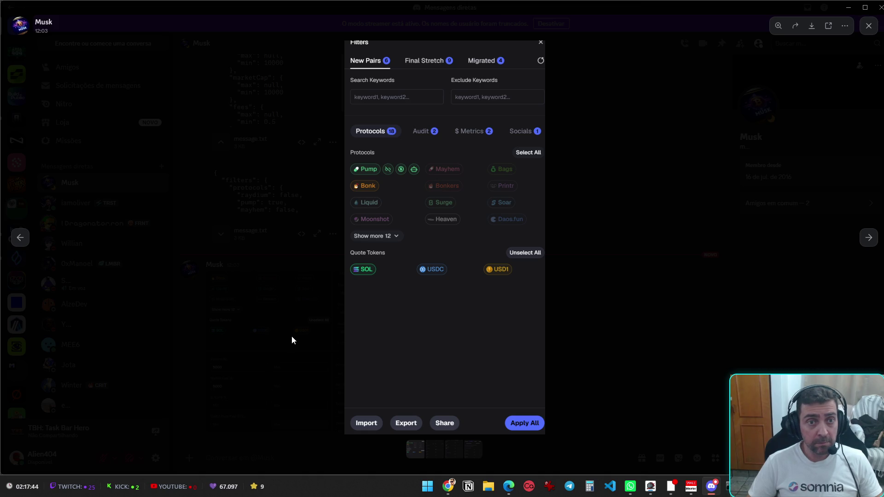
click(294, 337)
click(356, 338)
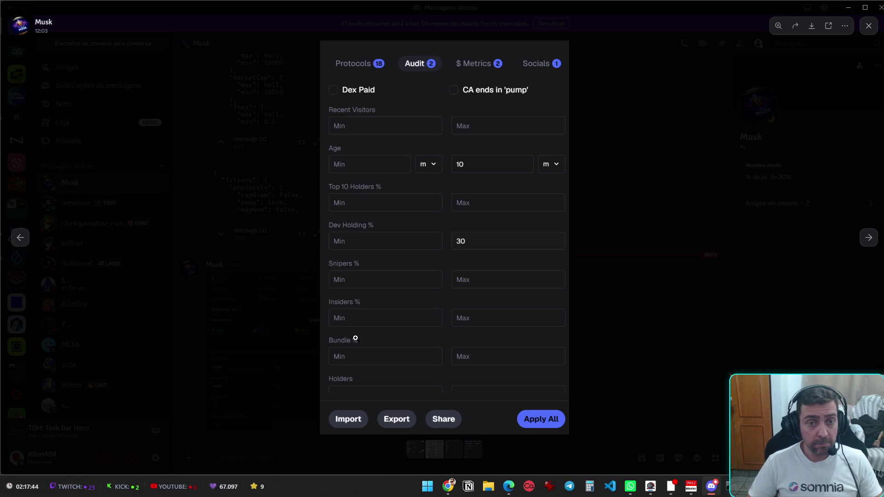
key(Escape)
key(alt+Tab)
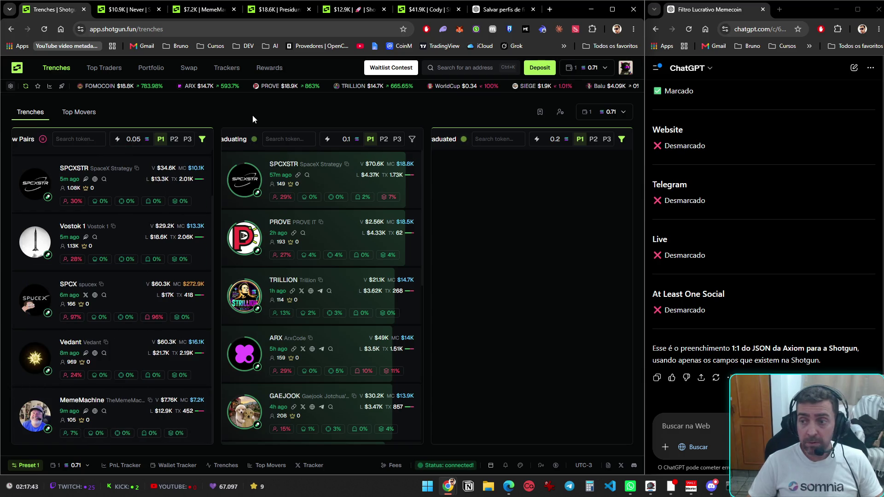
- Cycle through the Never, MemeMachine and Presidunt tabs to reach the Cody trade page
key(ctrl+Tab)
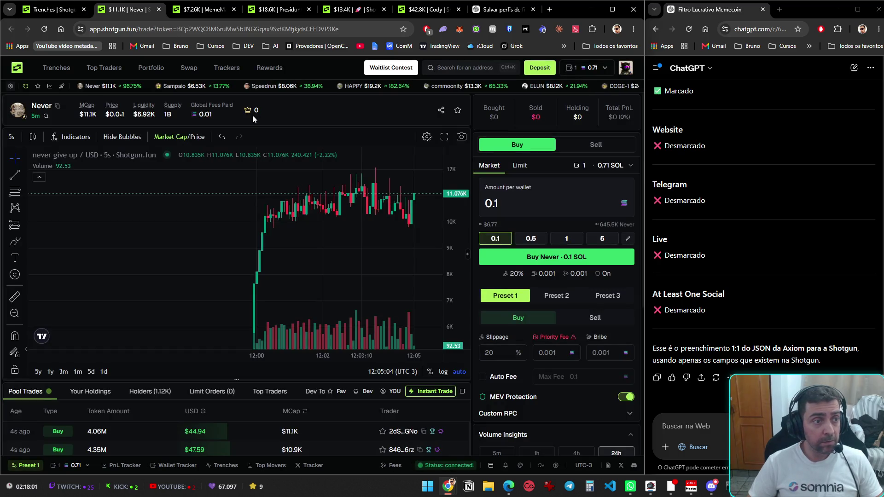
key(ctrl+Tab)
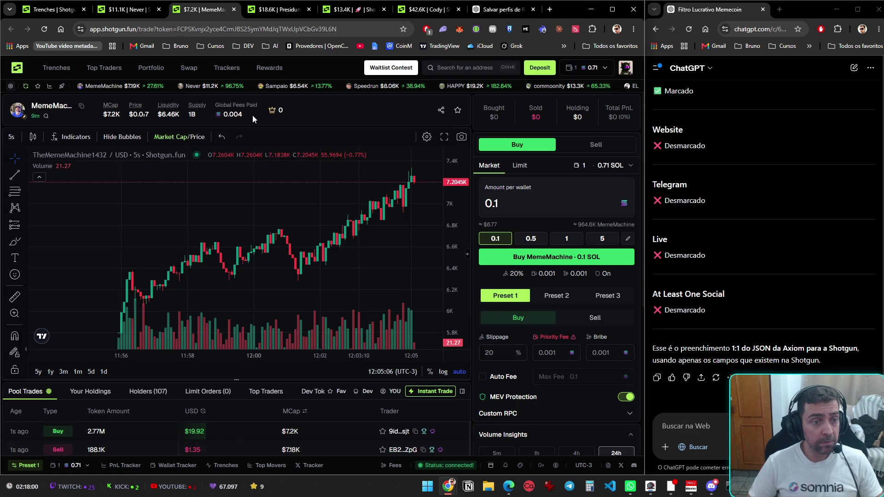
key(ctrl+Tab)
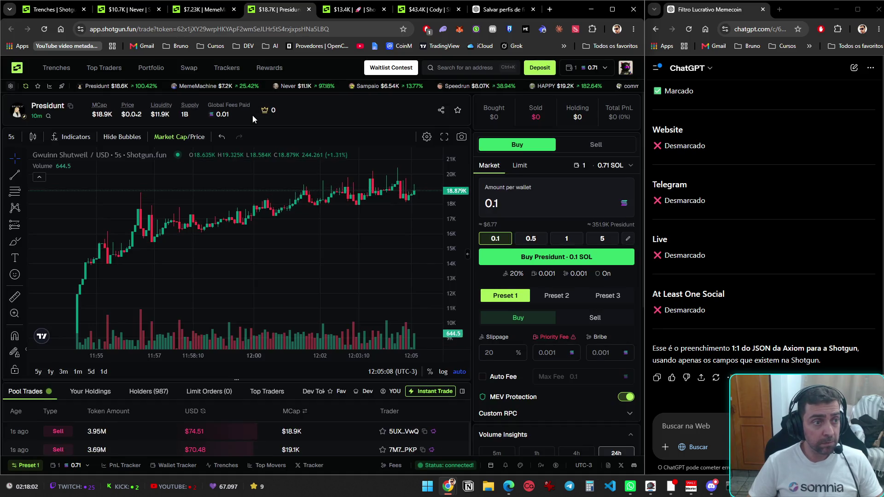
key(ctrl+Tab)
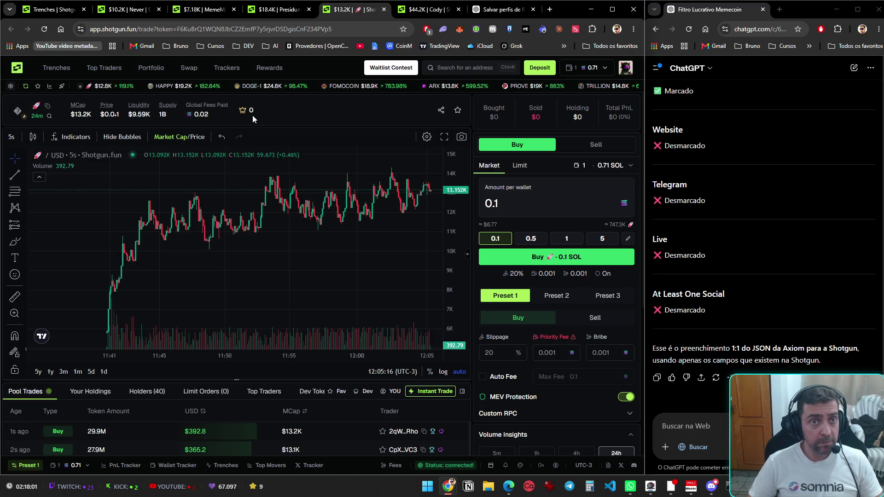
key(ctrl+Tab)
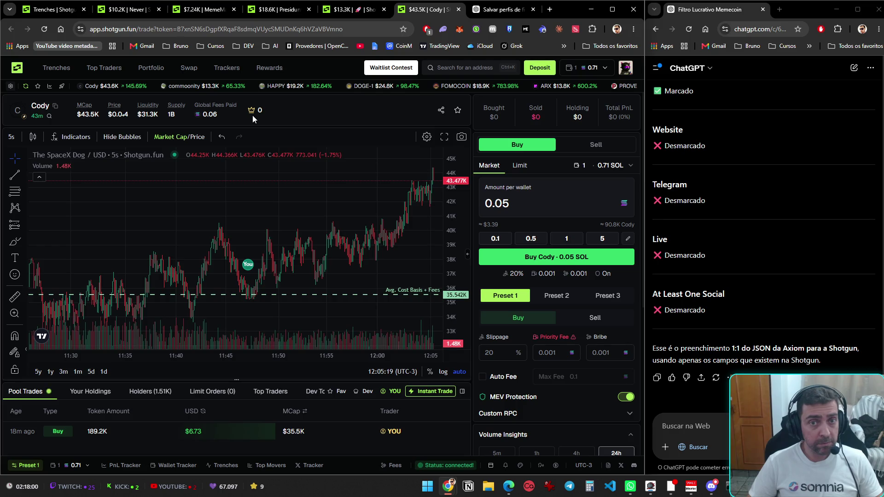
scroll(327, 444, down, 3)
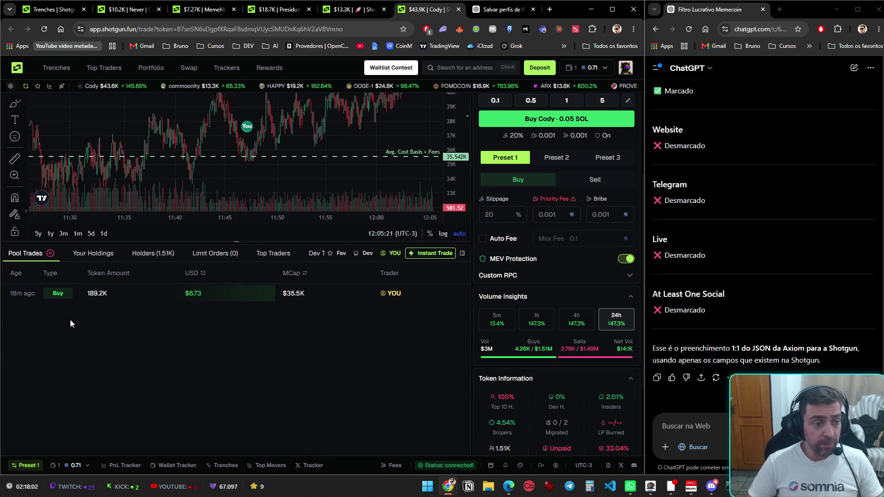
scroll(299, 392, up, 2)
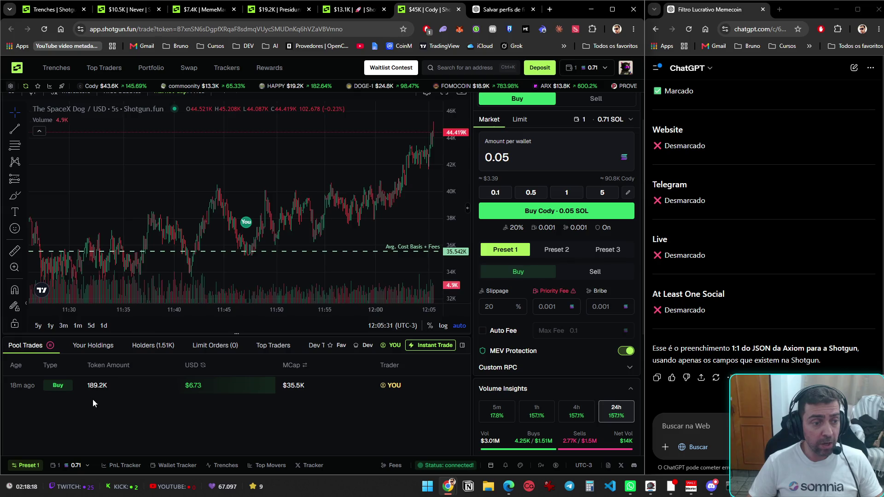
click(99, 347)
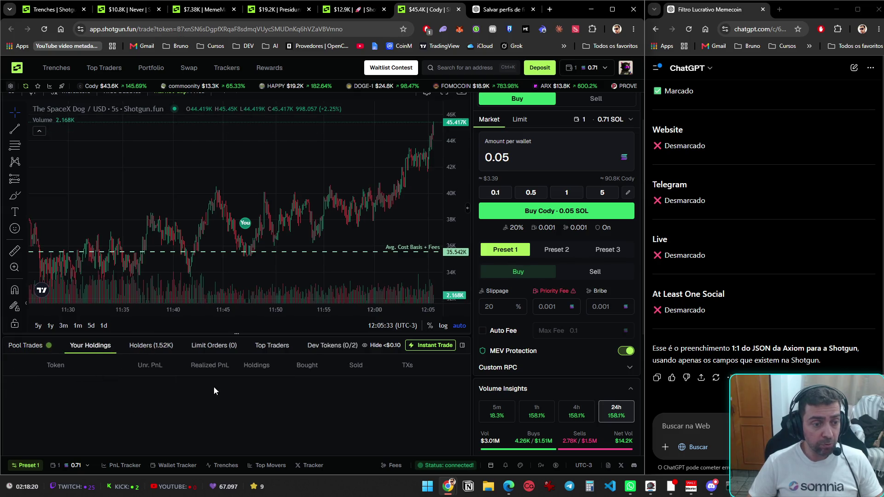
scroll(65, 313, up, 1)
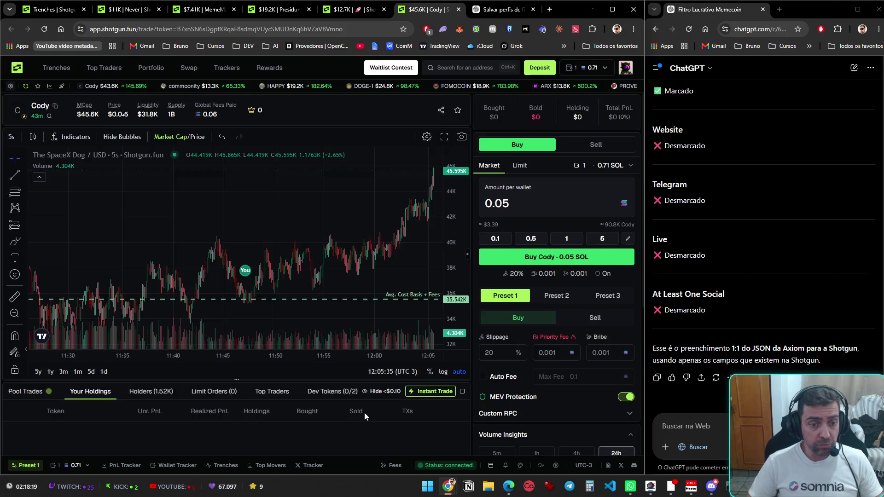
scroll(80, 267, down, 4)
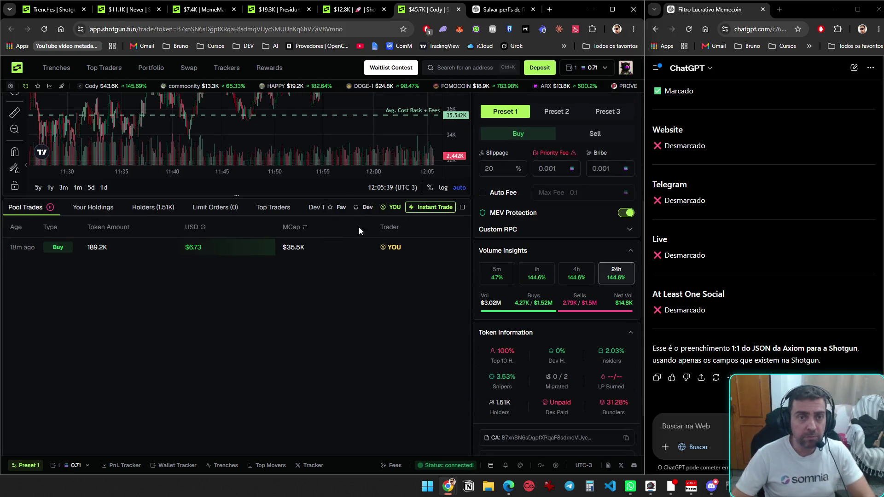
scroll(355, 230, up, 4)
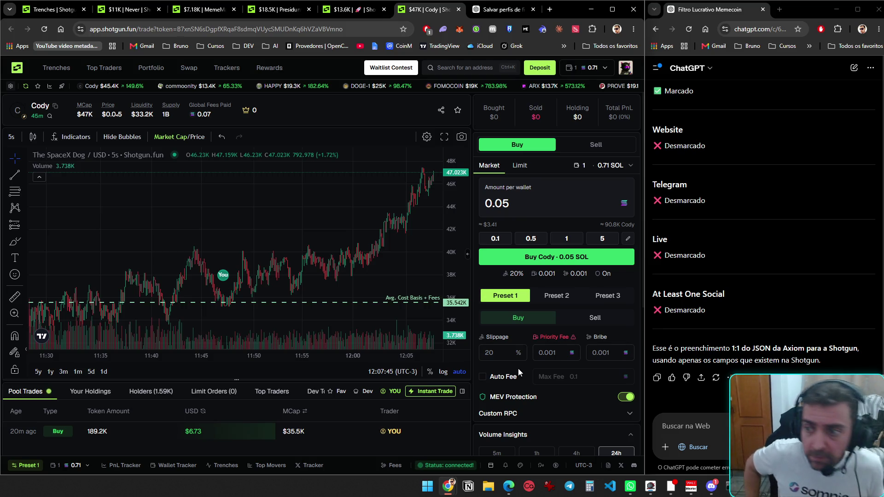
click(711, 486)
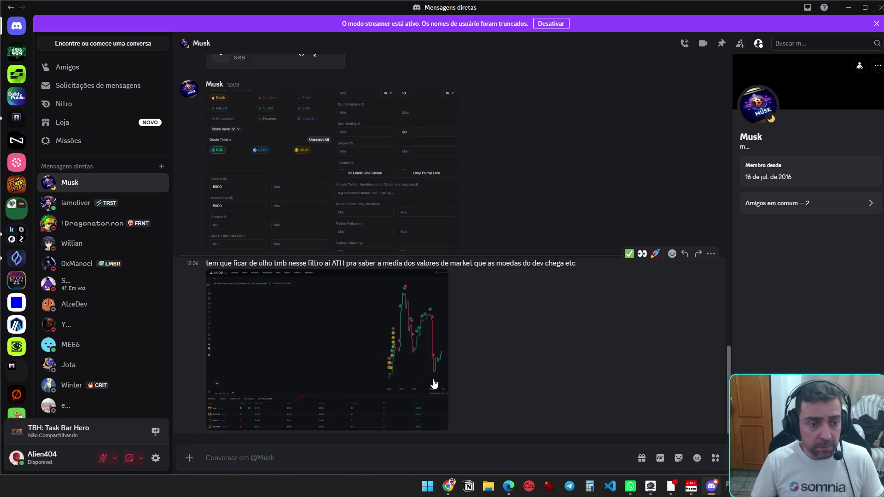
click(348, 375)
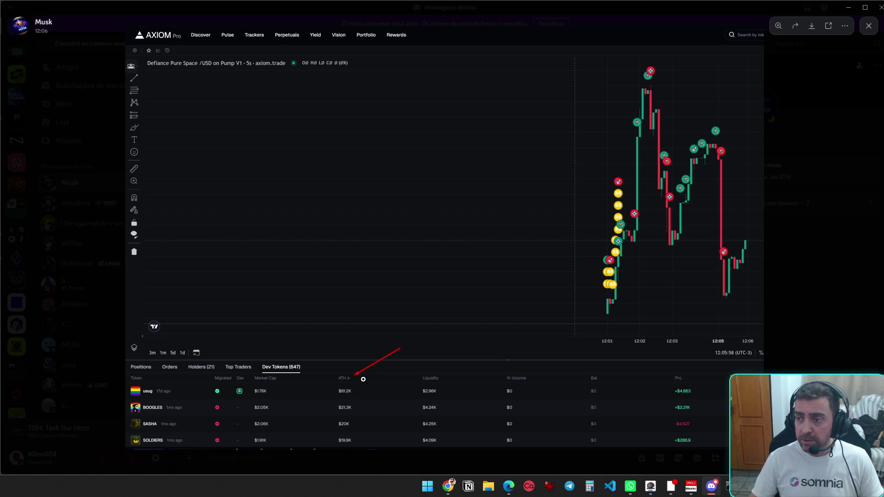
key(Escape)
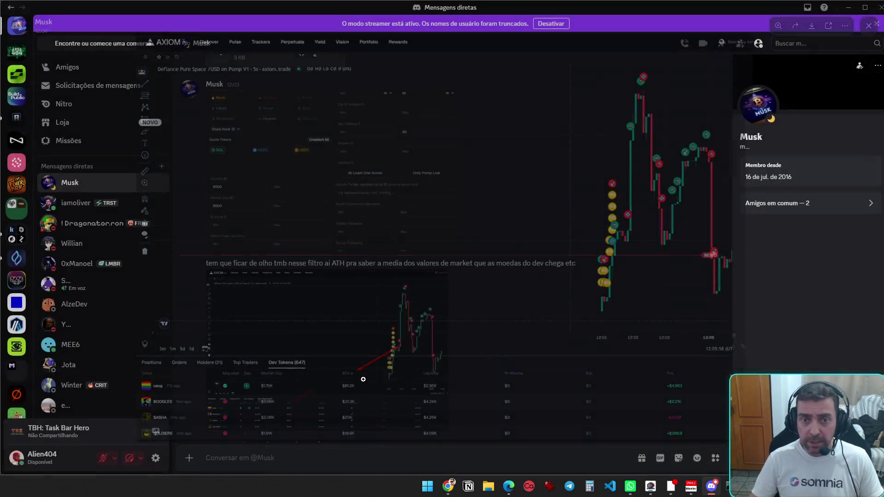
key(alt+Tab)
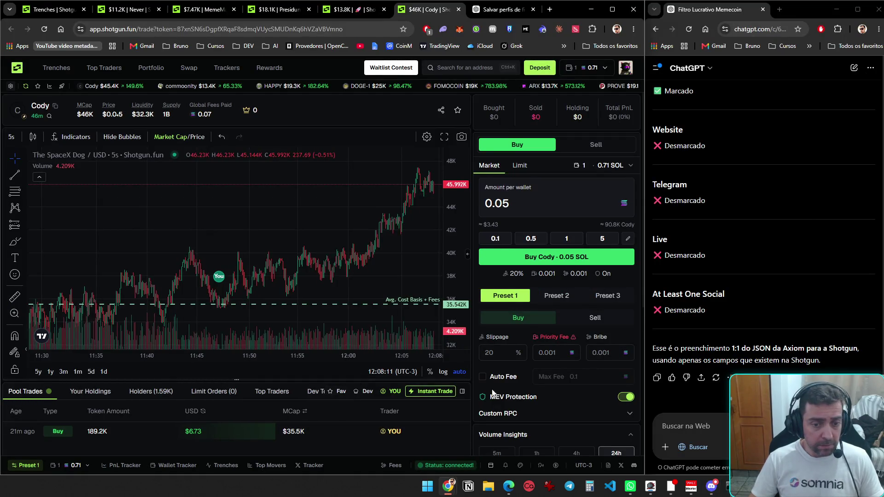
- Measure the 27.44% Cody price rise from 11:48 to 12:00, then clear it
drag(645, 325, 646, 324)
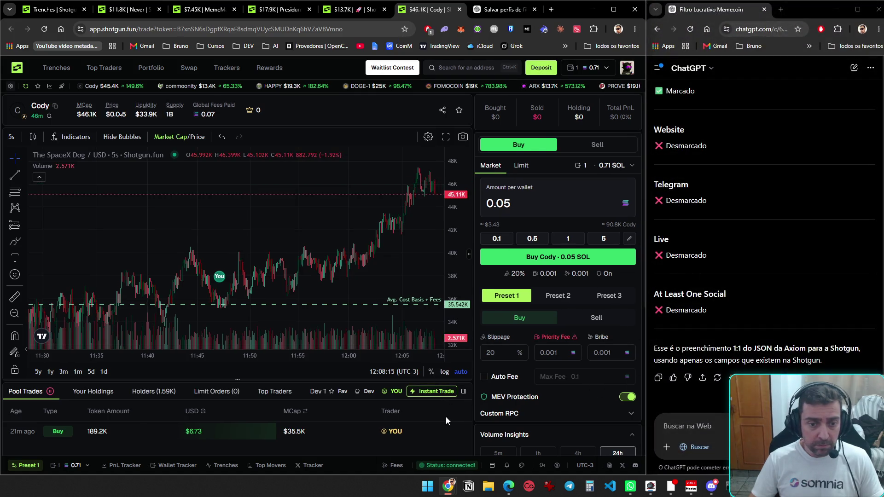
scroll(444, 417, down, 2)
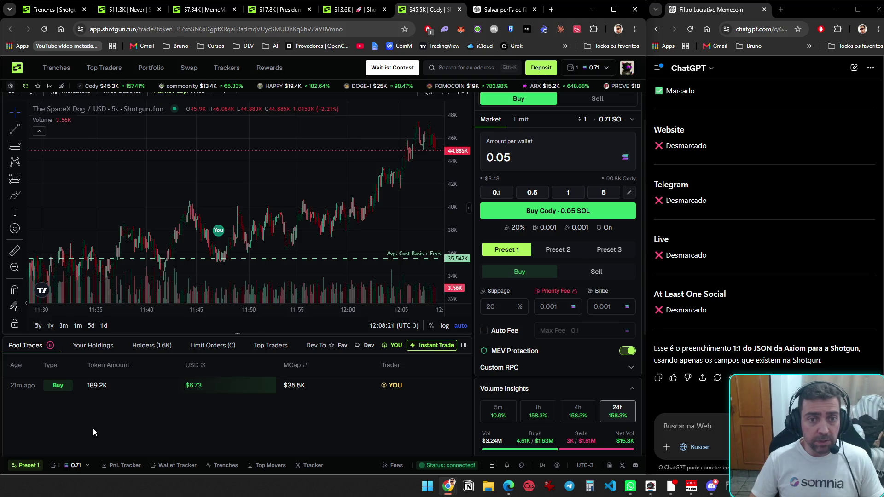
click(15, 250)
click(236, 258)
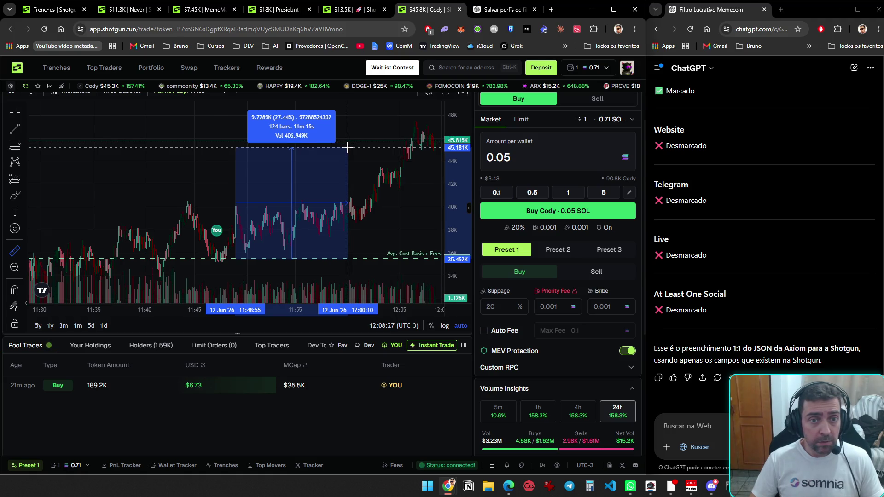
click(346, 146)
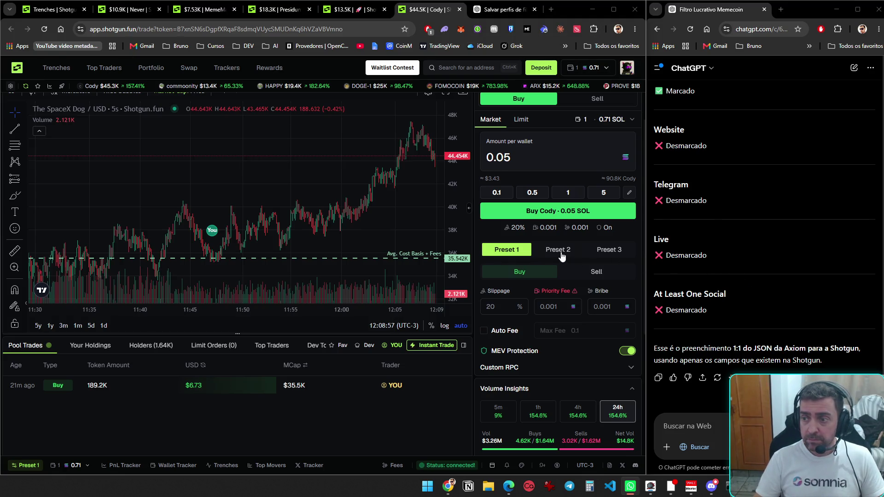
click(711, 487)
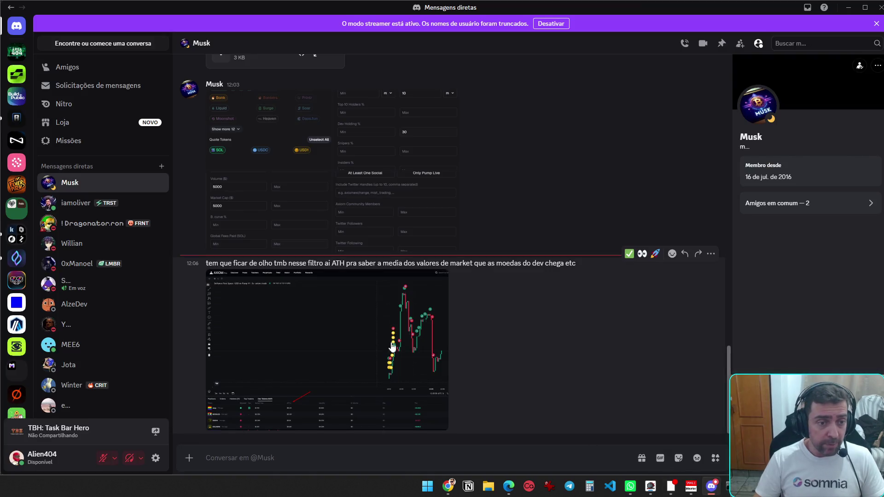
click(348, 332)
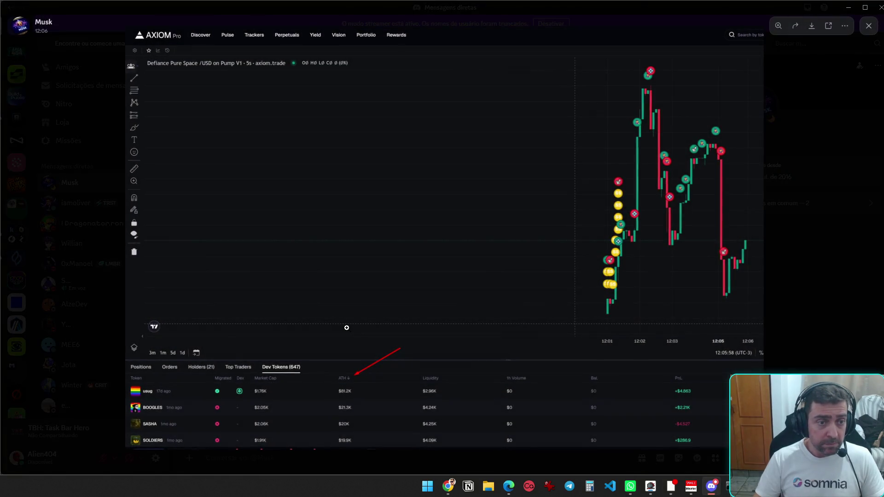
key(Escape)
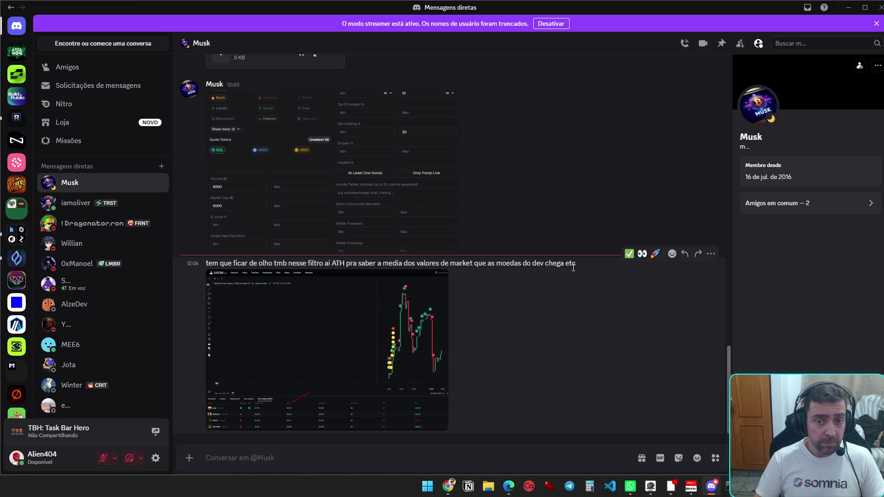
click(297, 374)
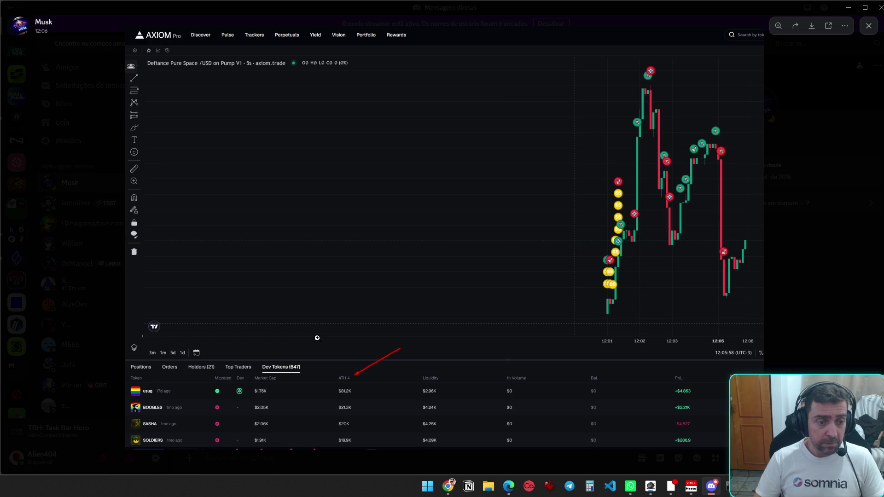
click(780, 299)
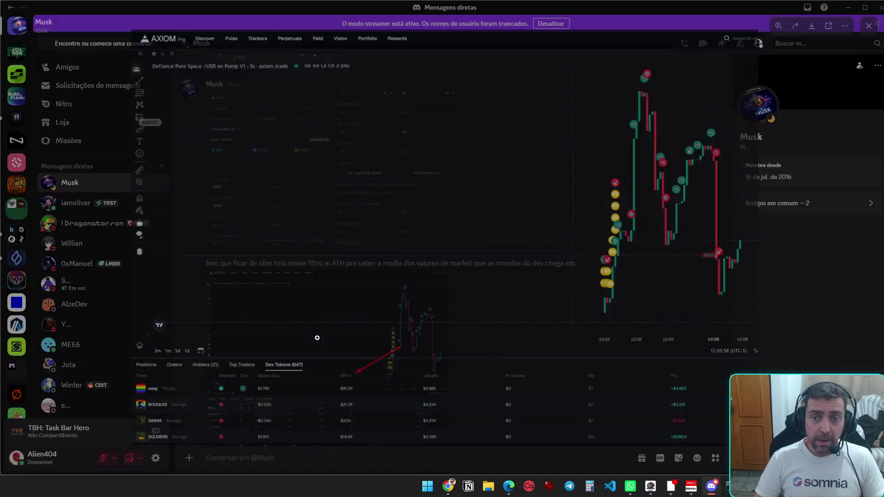
key(alt+Tab)
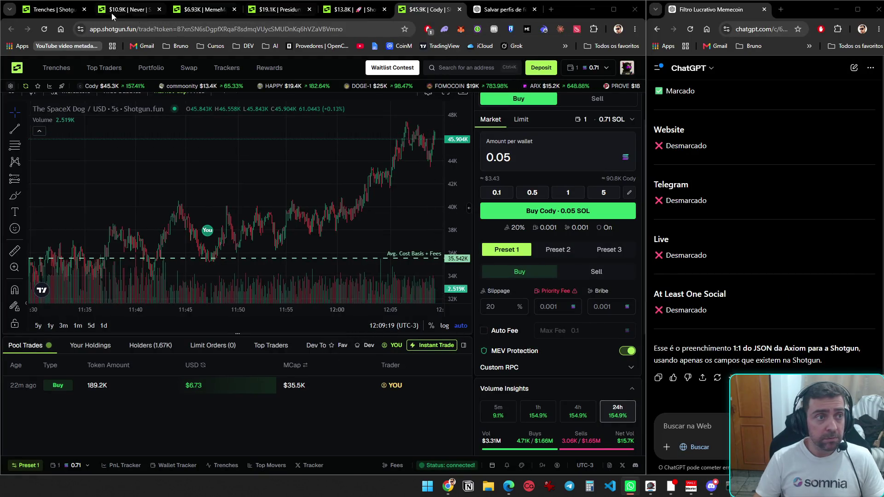
- Switch to the other desktop's browser and open the YouTube home page in a new tab
key(ctrl+super+Left)
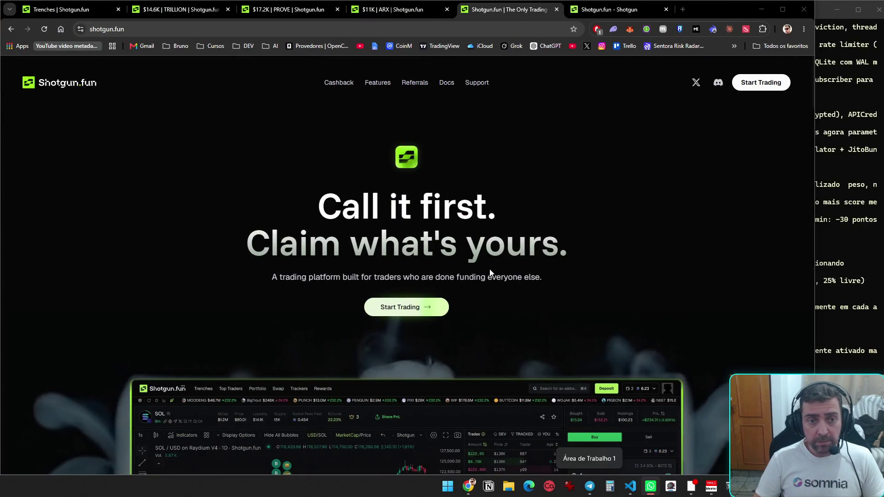
click(684, 9)
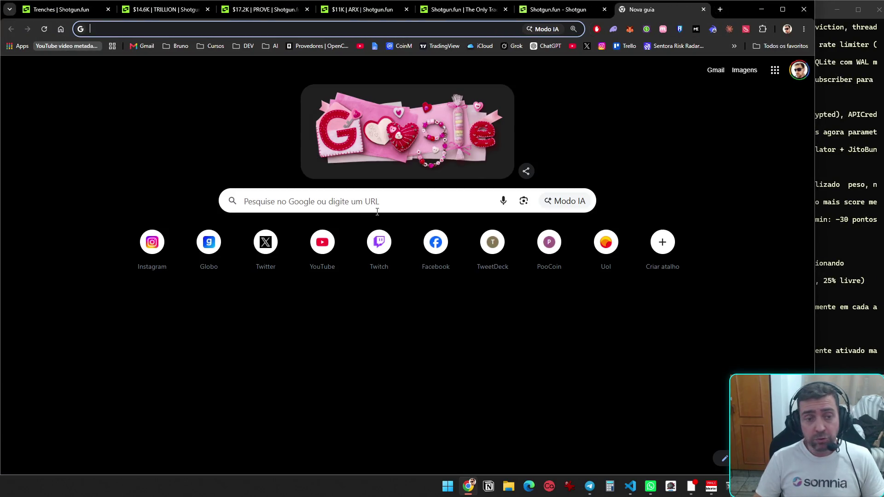
click(325, 249)
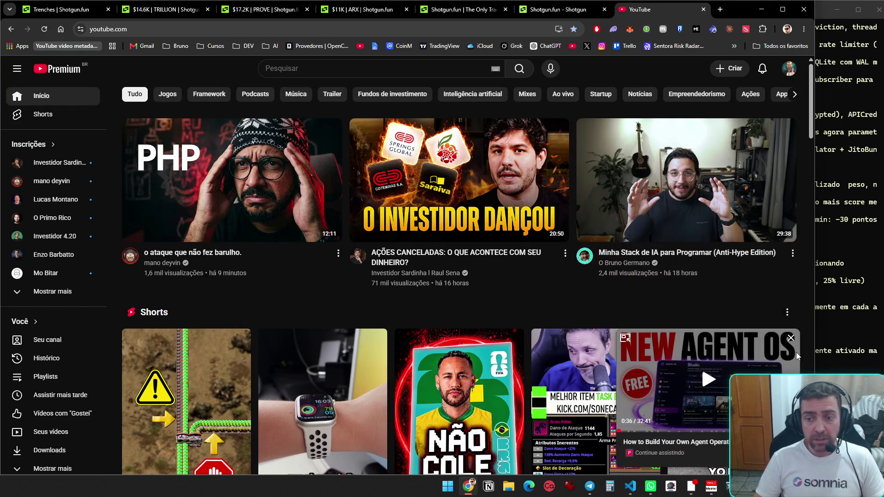
- Dismiss the floating video preview and browse the YouTube feed for the video
click(791, 338)
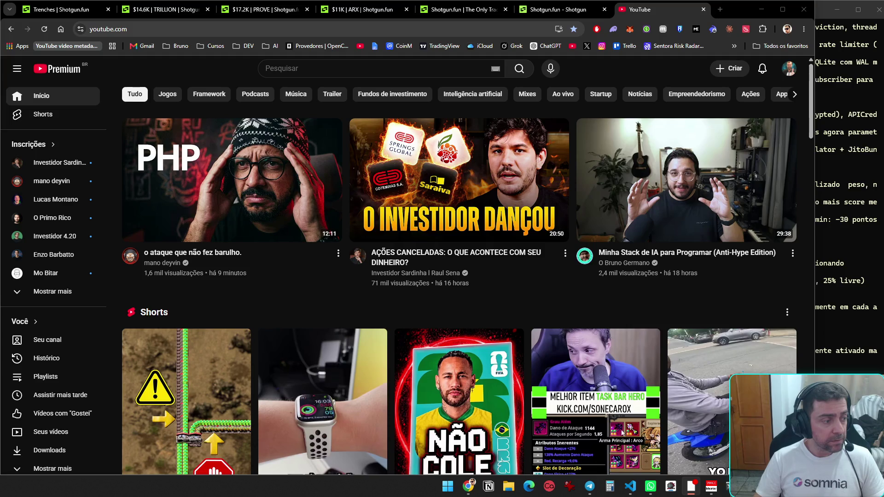
scroll(449, 302, down, 2)
mouse_move(442, 317)
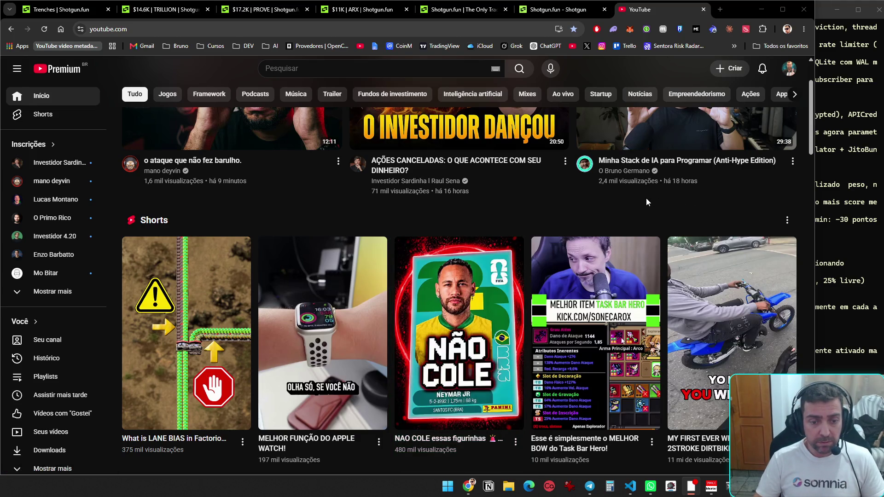
mouse_move(486, 324)
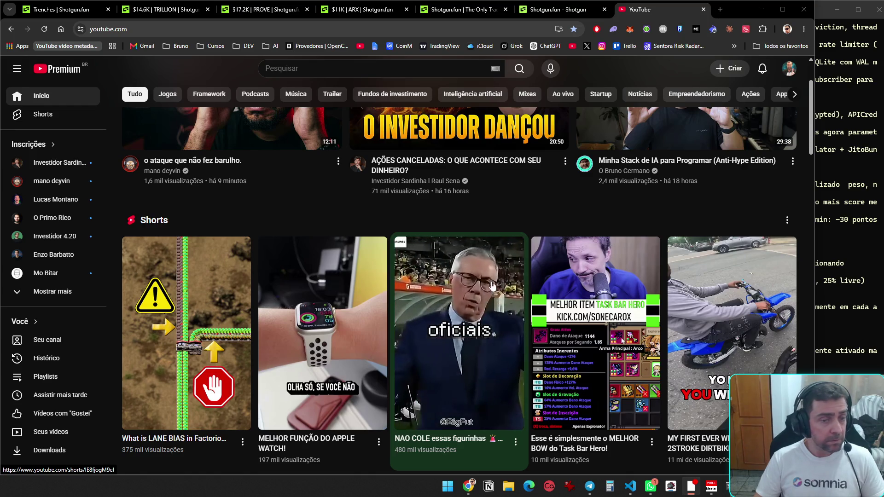
scroll(536, 237, up, 2)
- Play 'AÇÕES CANCELADAS: O QUE ACONTECE COM SEU DINHEIRO?', pausing it once and resuming
mouse_move(437, 176)
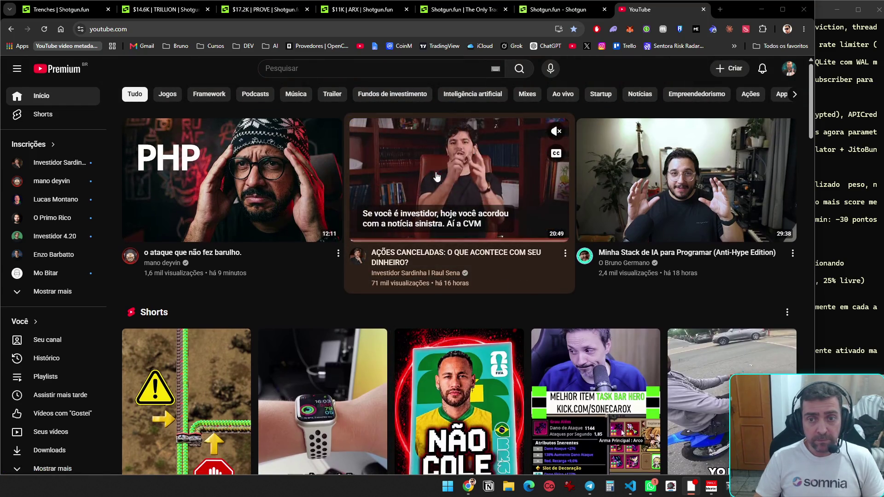
click(485, 184)
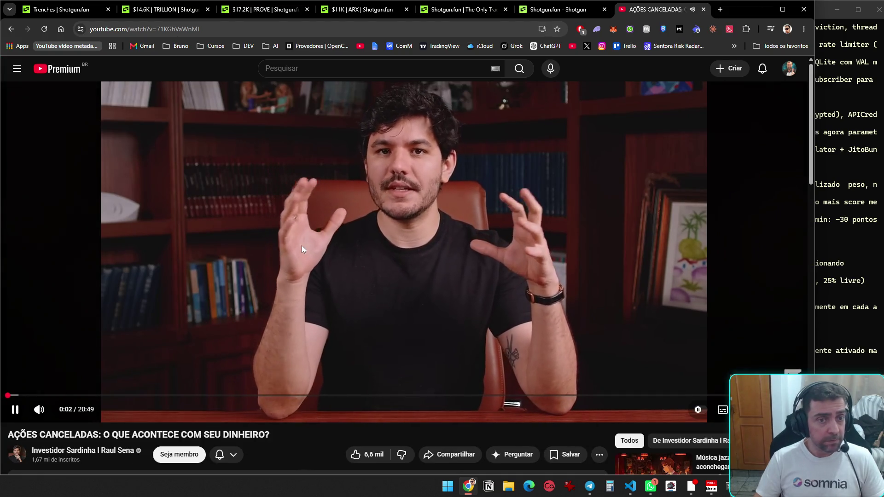
click(364, 203)
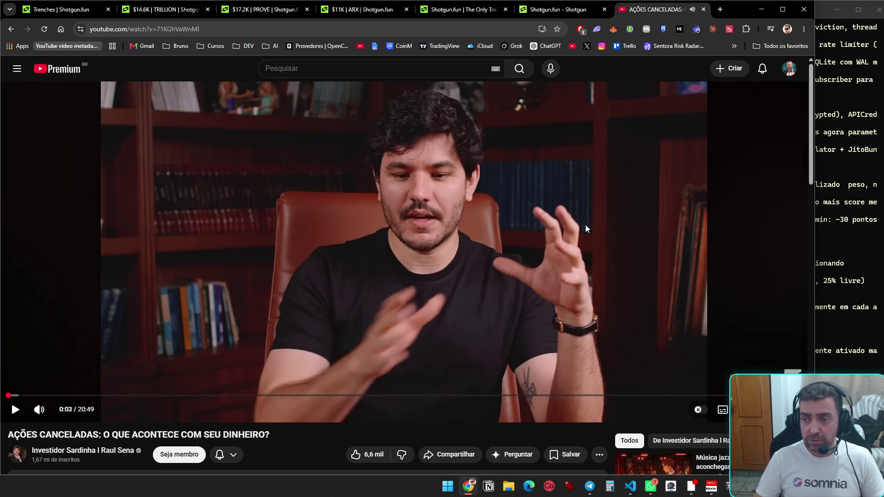
click(586, 229)
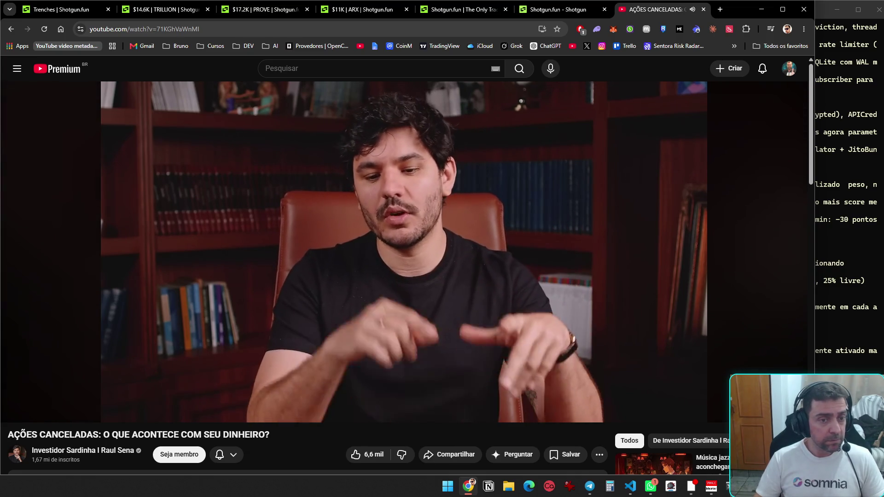